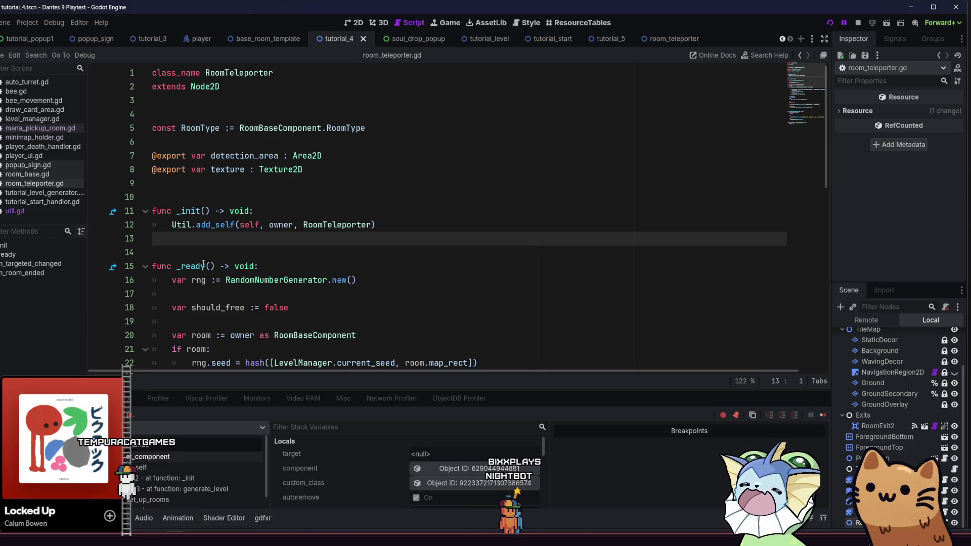
Add 'await get_tree().physics_frame' as the first line of _init in room_teleporter.gd
left_click(307, 211)
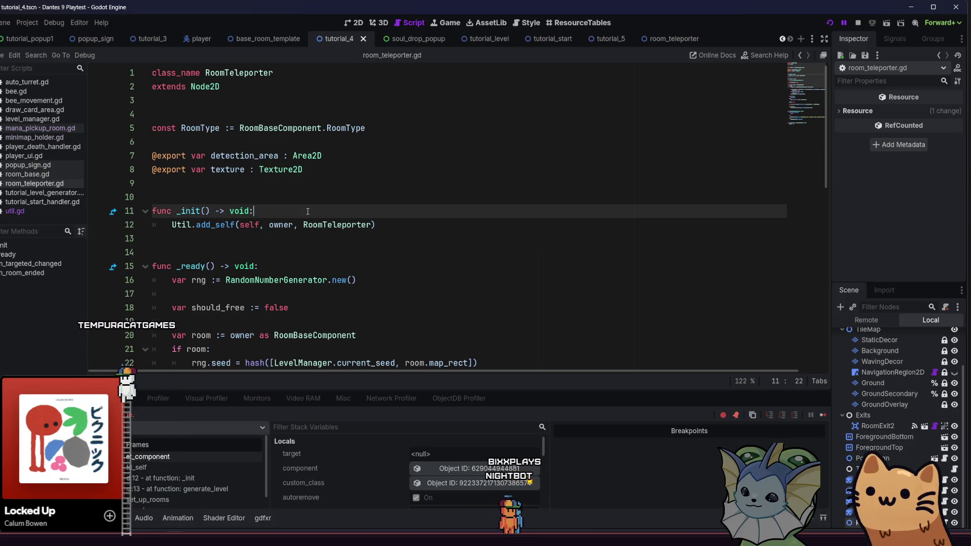
key("Return")
type("awai")
type("t_ge")
key("BackSpace")
key("BackSpace")
key("BackSpace")
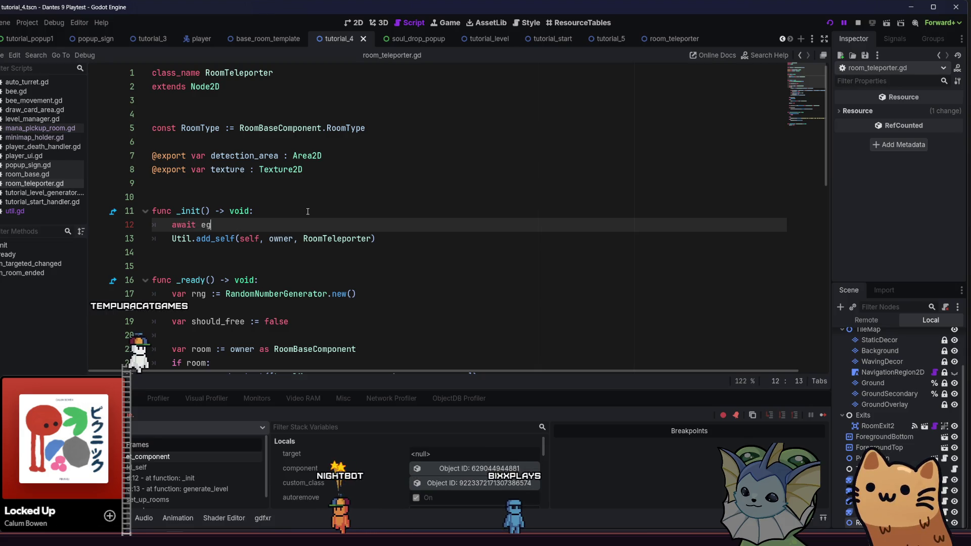
type("get")
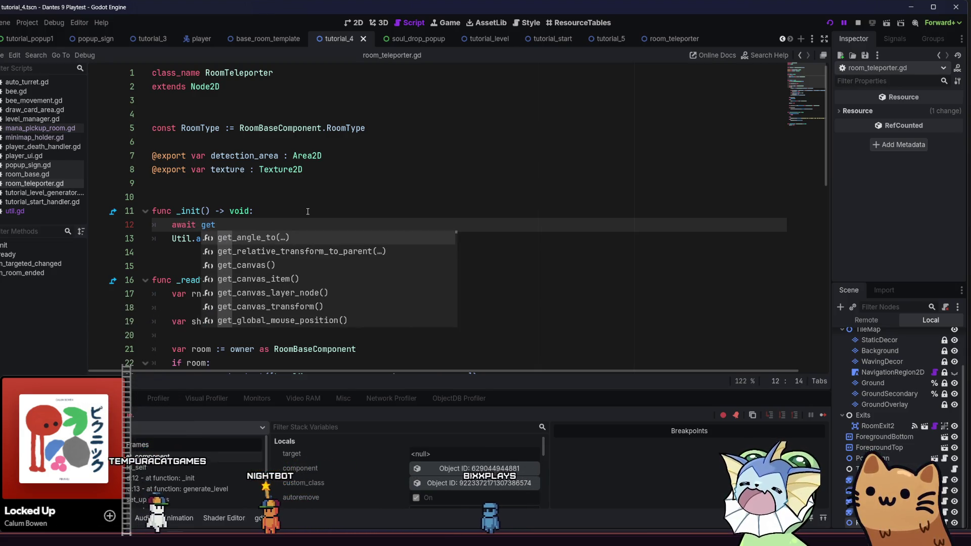
type("_tr")
key("Return")
type(".physics_frame")
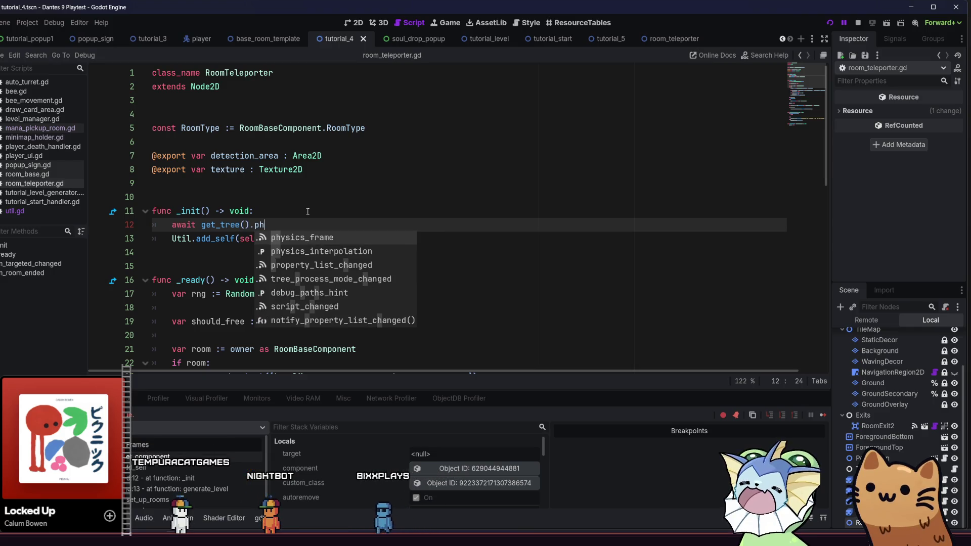
key("Return")
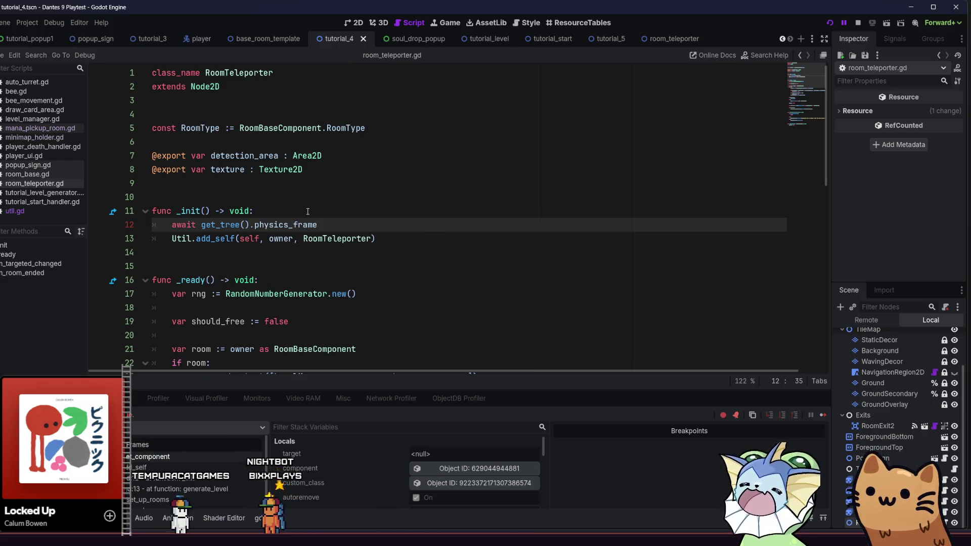
Insert a TODO comment above the await line and save the script
key("ctrl+shift+Return")
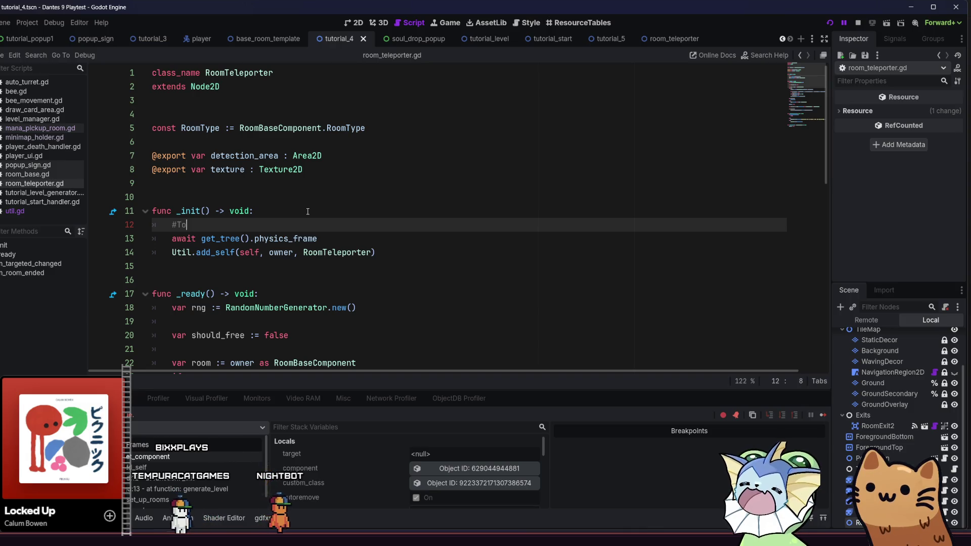
type("ODO")
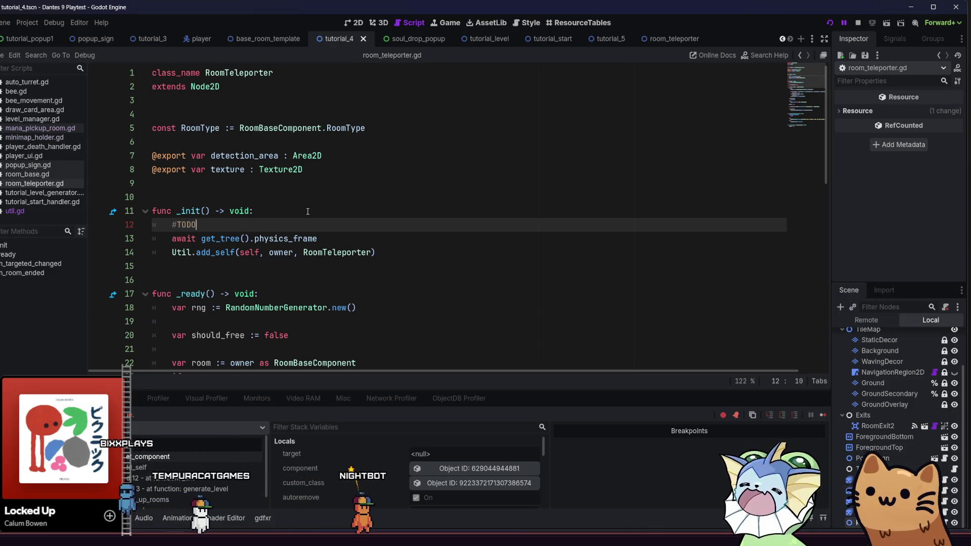
type(" Bity PLEA")
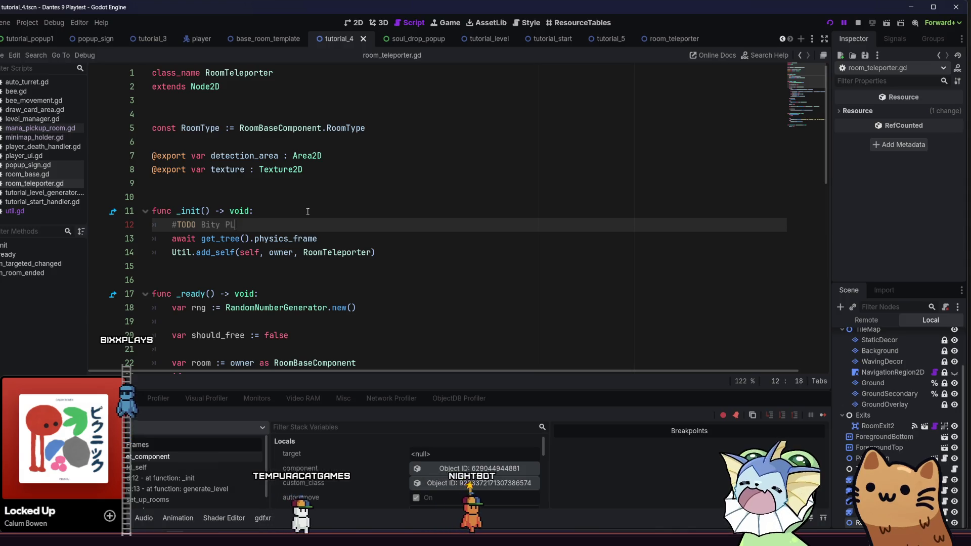
key("ctrl+s")
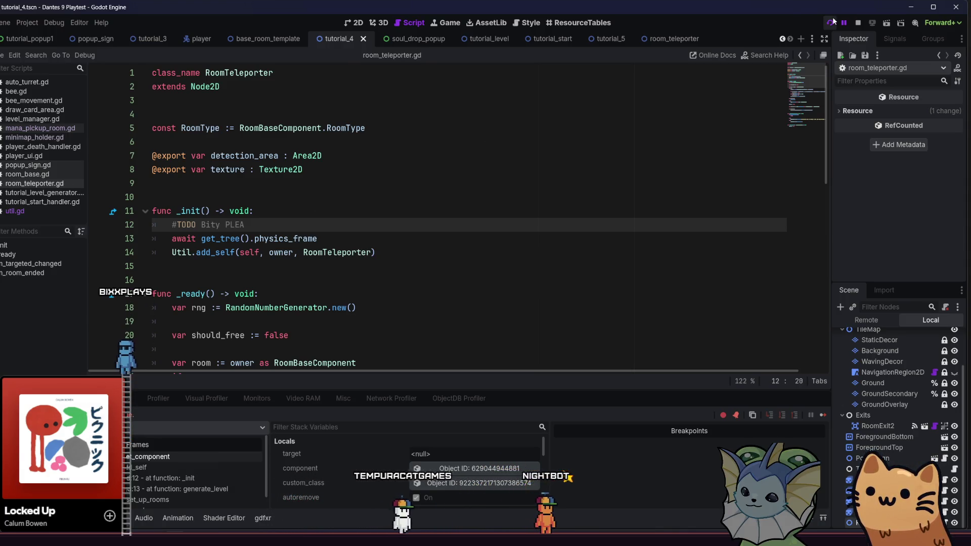
Run the game maximised and start Play Tutorial, which halts on the await line's null-instance error
left_click(831, 22)
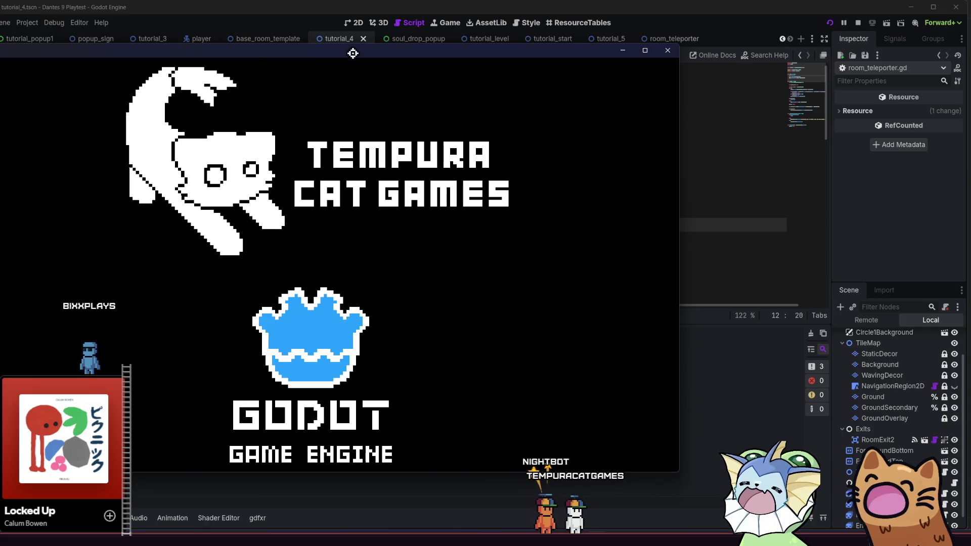
double_click(281, 55)
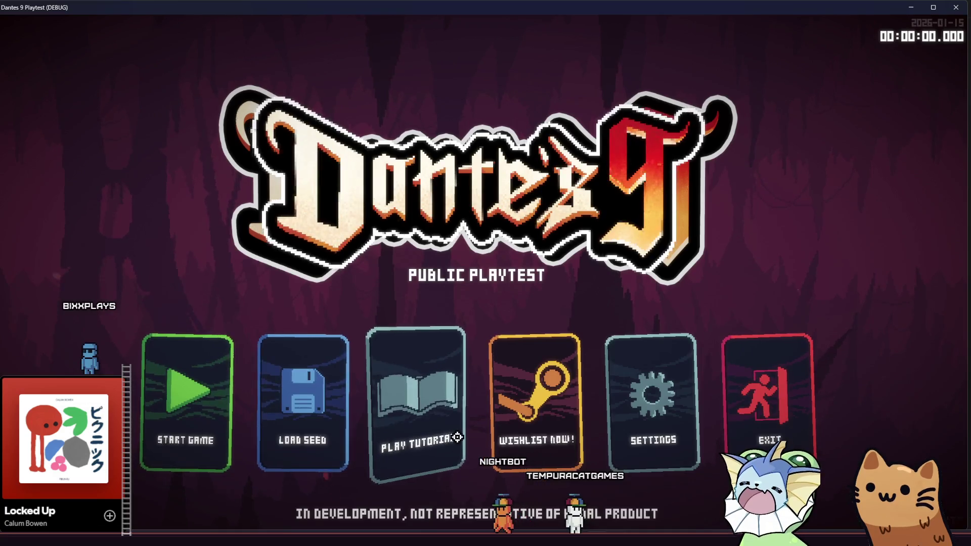
left_click(457, 436)
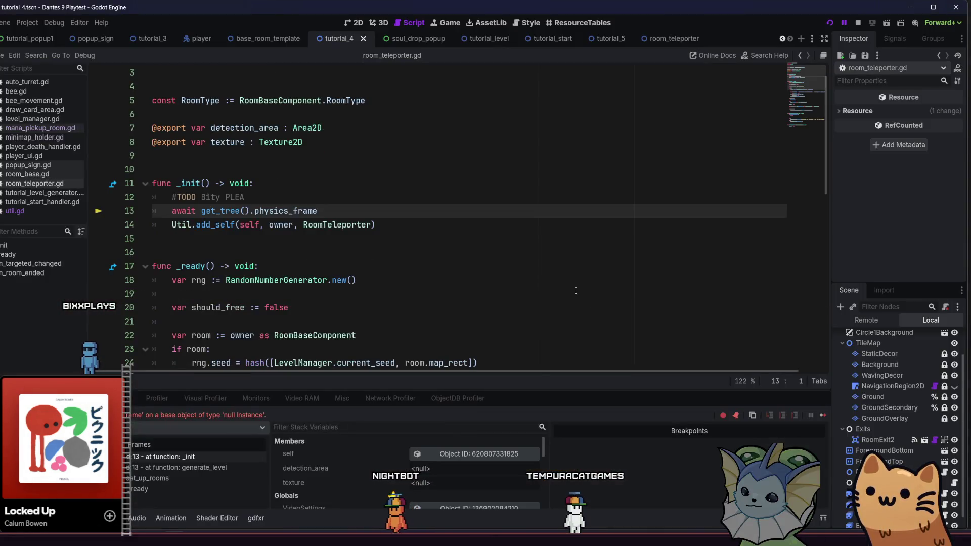
Remove the stray characters, change the line to await LevelManager.get_tree().physics_frame, and relaunch the game
key("BackSpace")
key("BackSpace")
key("BackSpace")
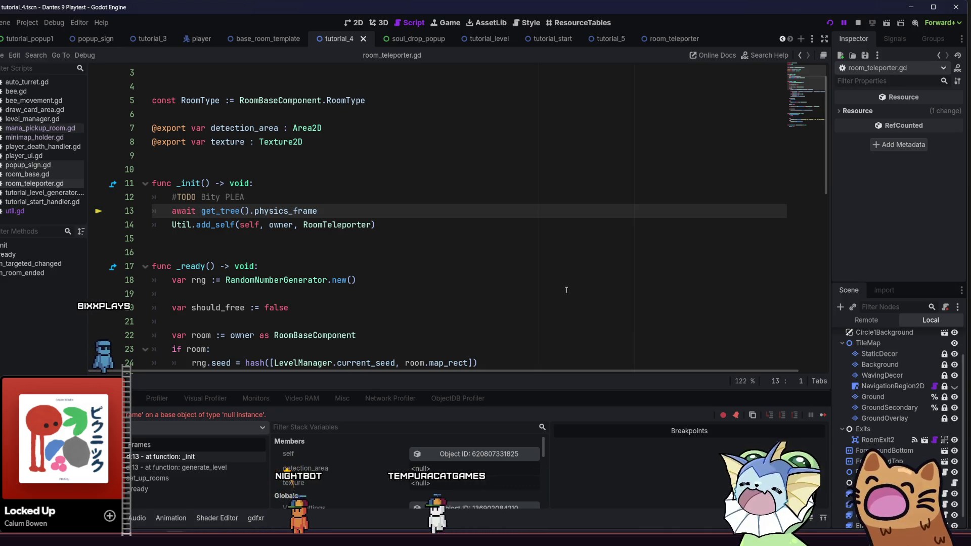
left_click(380, 225)
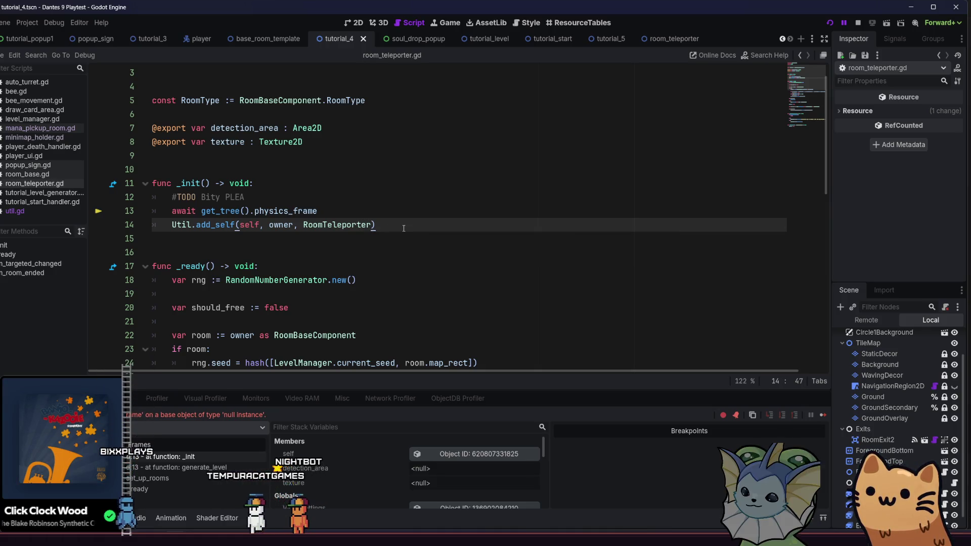
left_click(215, 211)
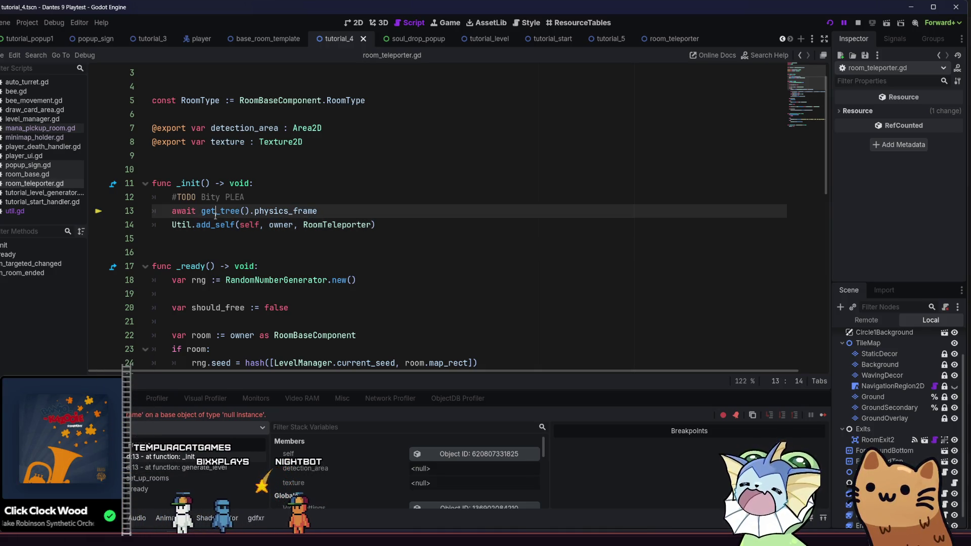
type("ULevelManage")
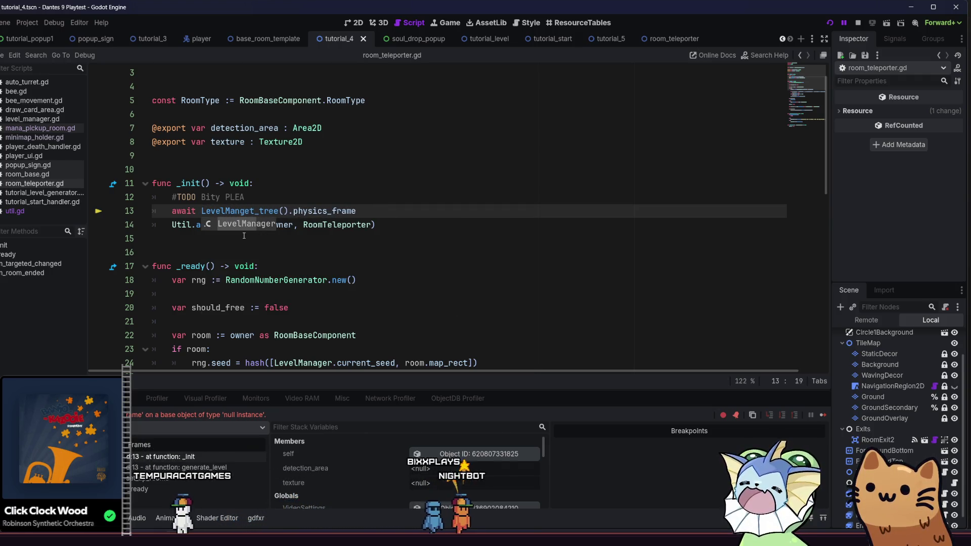
type("r.")
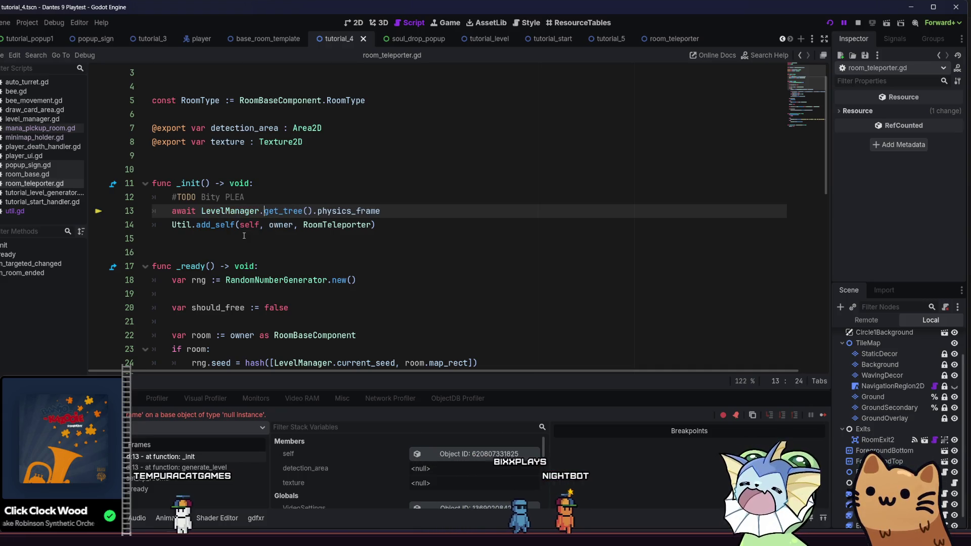
left_click(454, 214)
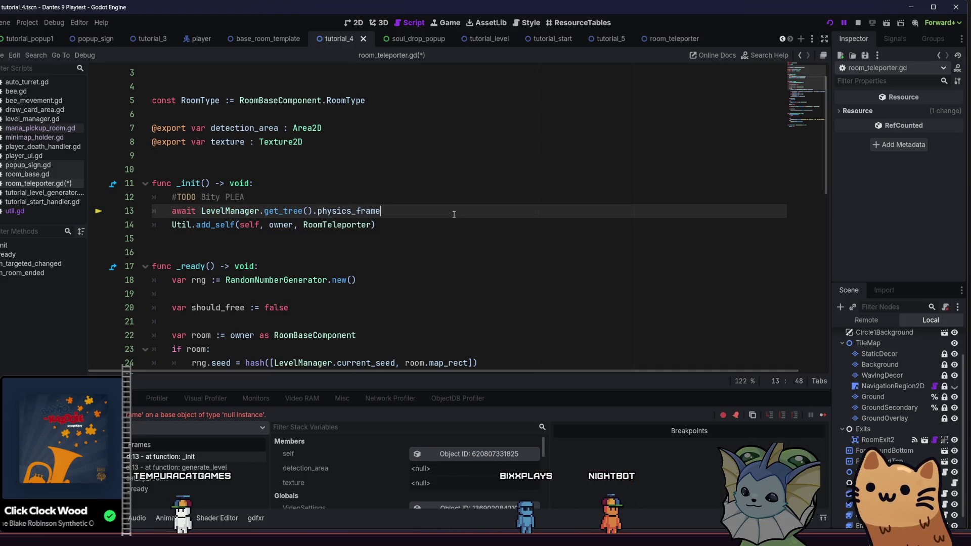
left_click(828, 24)
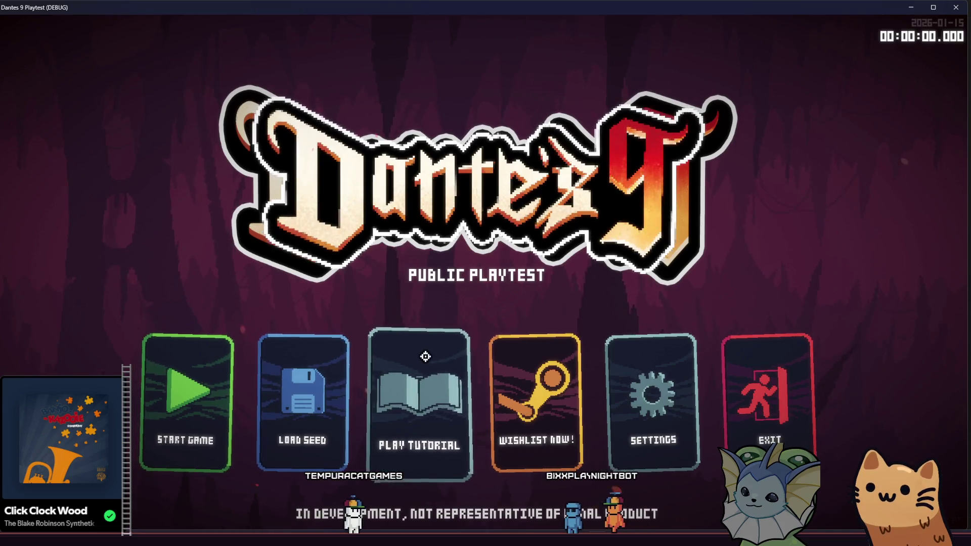
Start the tutorial, walk the cat to the teleporter, warp between rooms, then close the game with F8
left_click(425, 355)
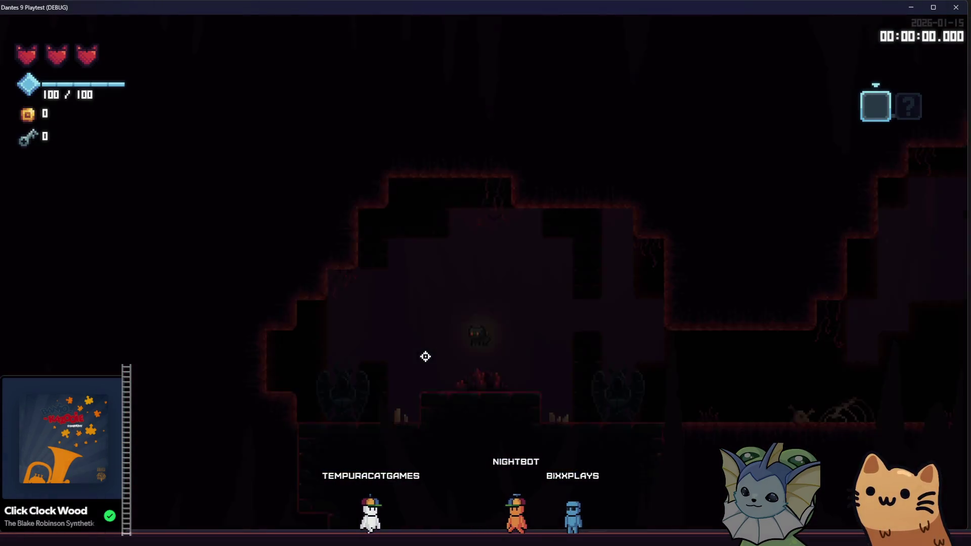
key("d")
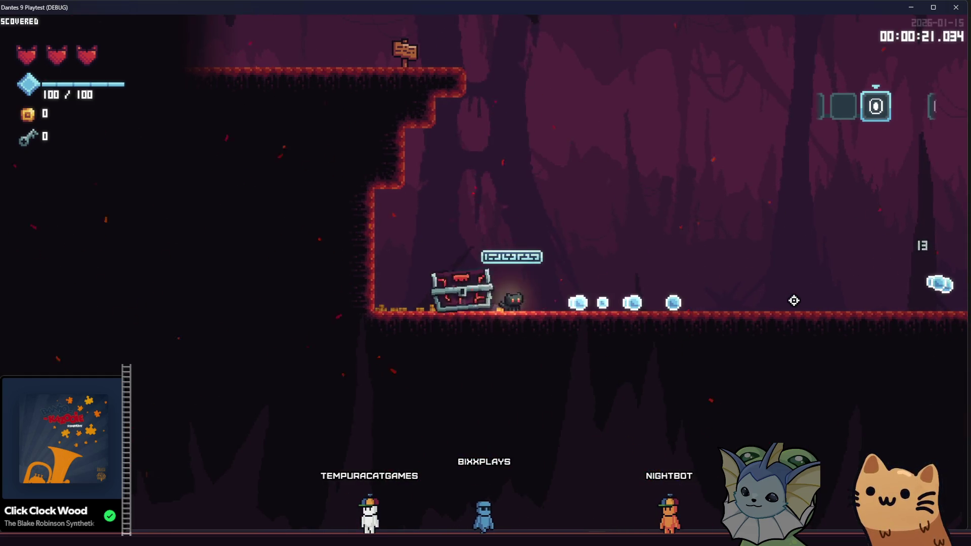
key("d")
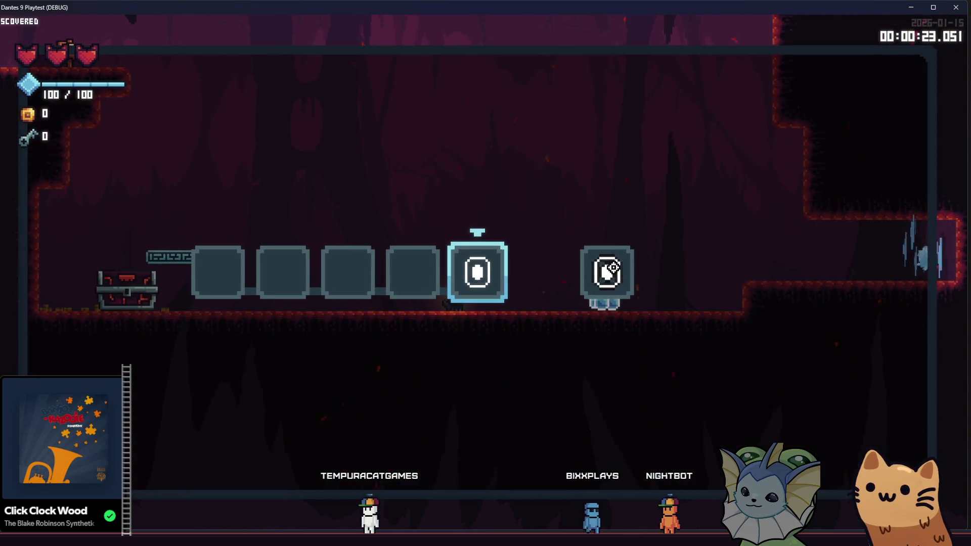
key("d")
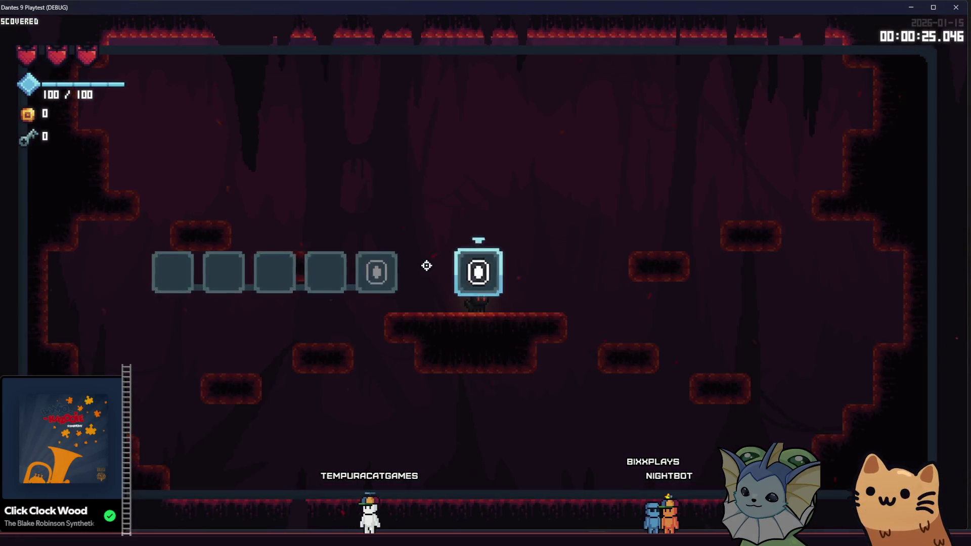
key("e")
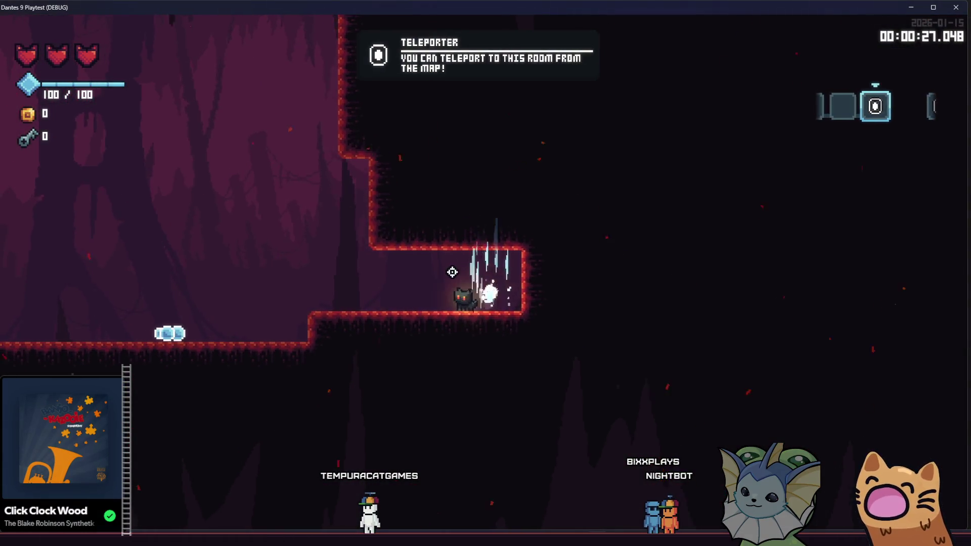
key("a")
key("e")
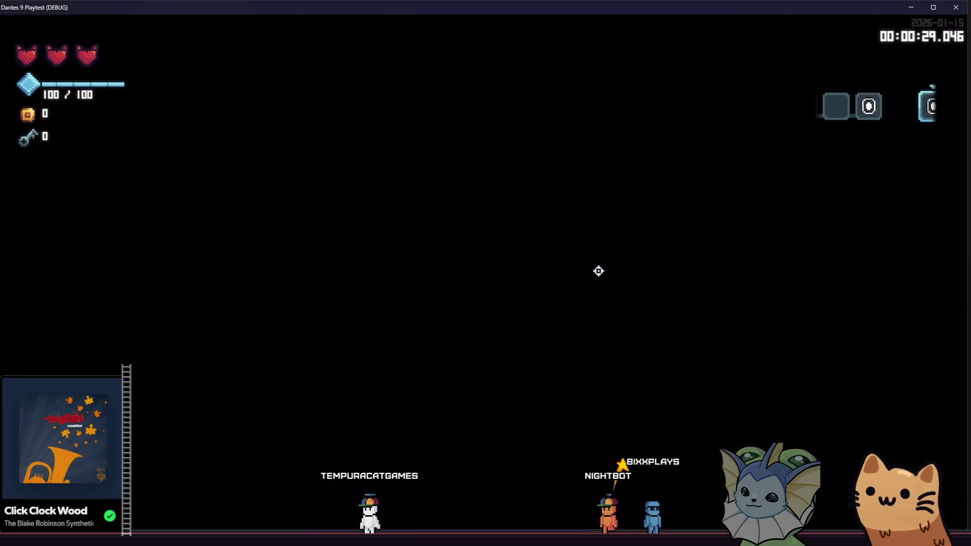
key("a")
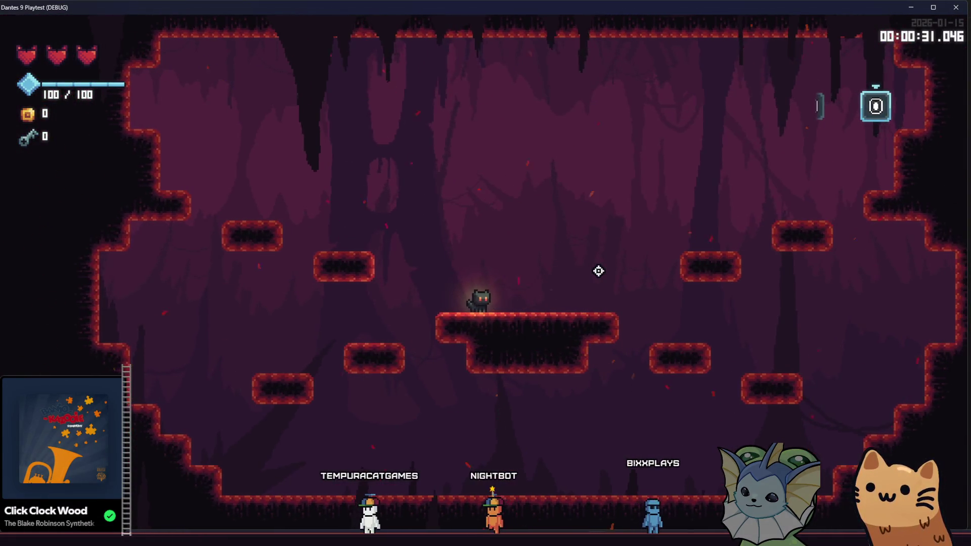
key("a")
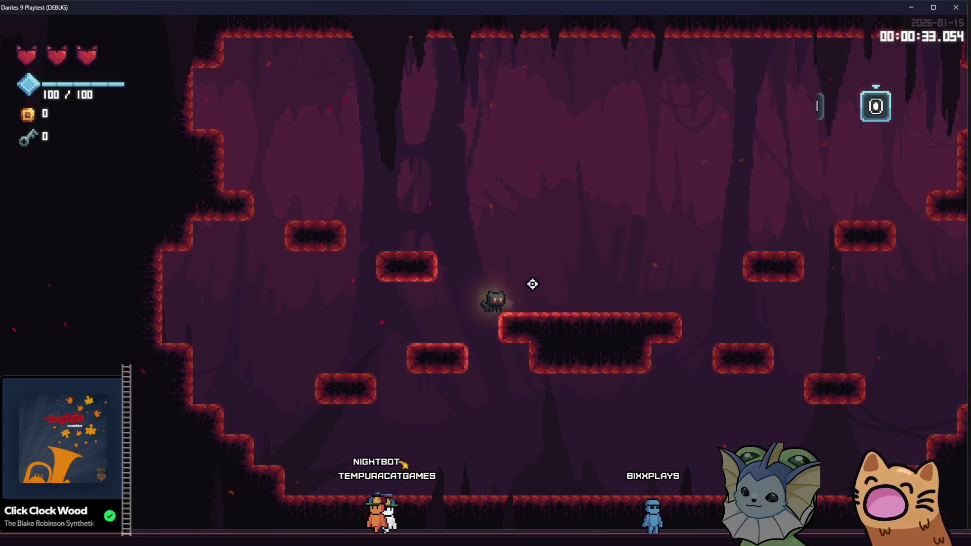
key("d")
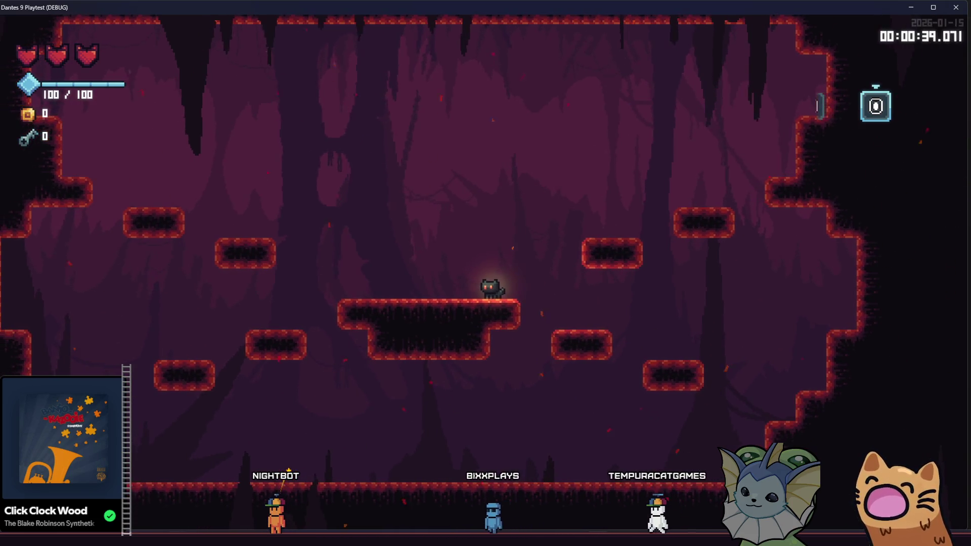
key("F8")
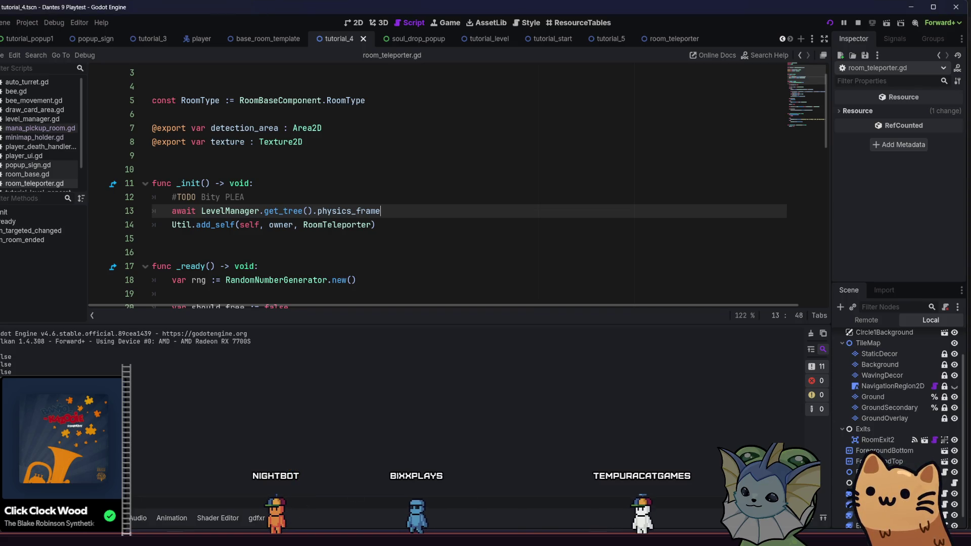
Review the _ready code in room_teleporter.gd, then switch to the tutorial_start scene
left_click(597, 493)
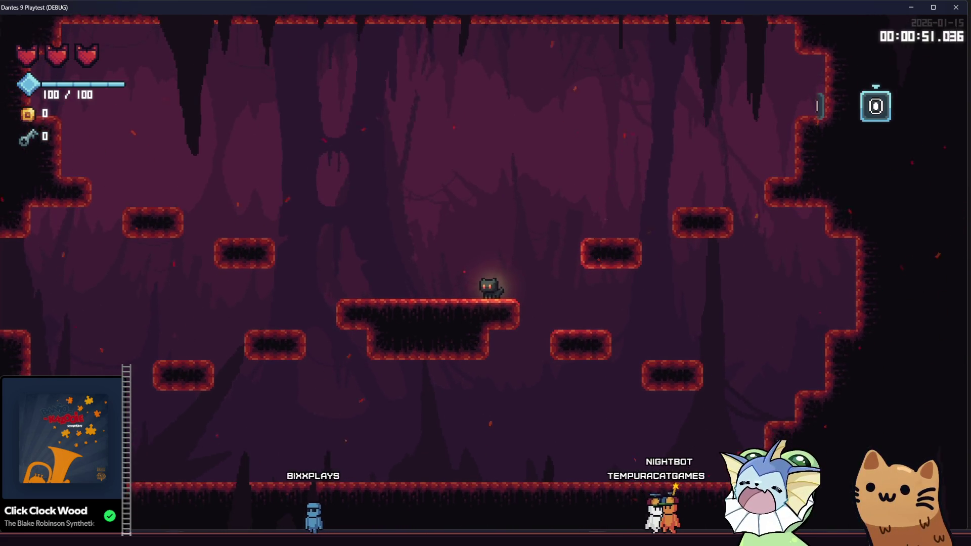
left_click(192, 514)
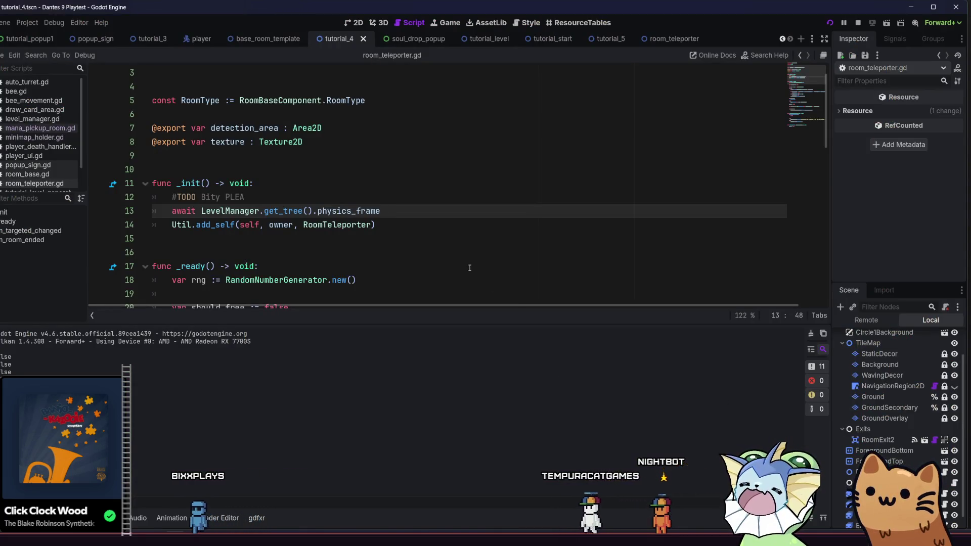
scroll(446, 240, "down", 3)
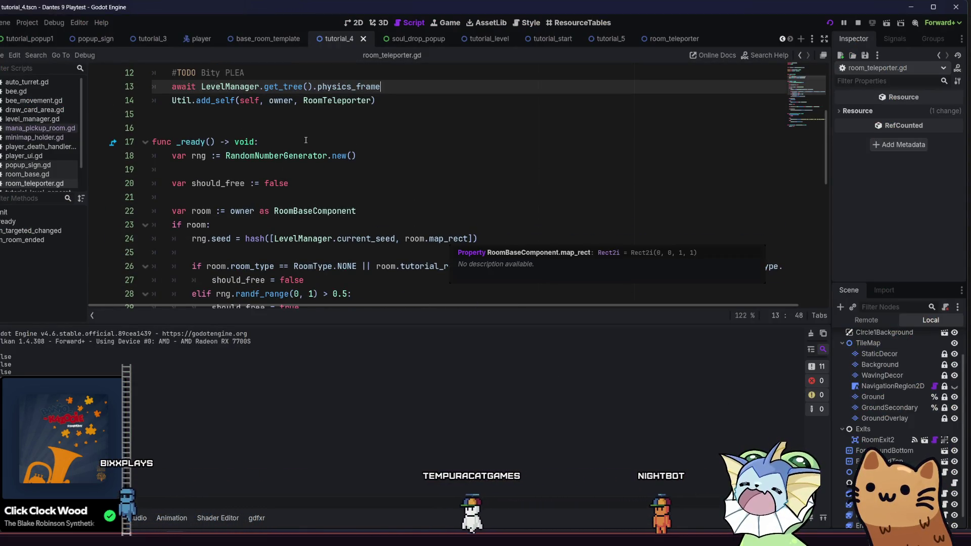
left_click(366, 143)
scroll(366, 156, "up", 2)
scroll(366, 156, "down", 6)
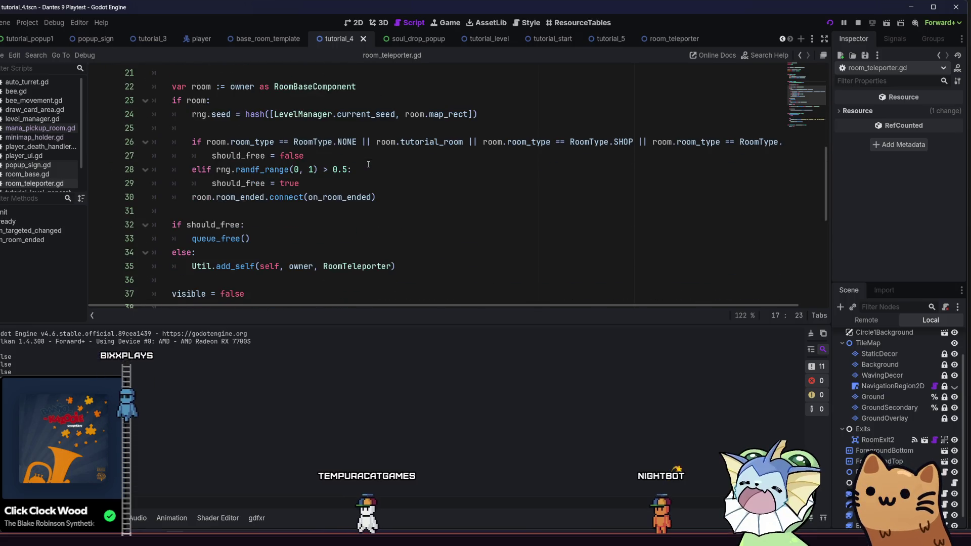
left_click(548, 40)
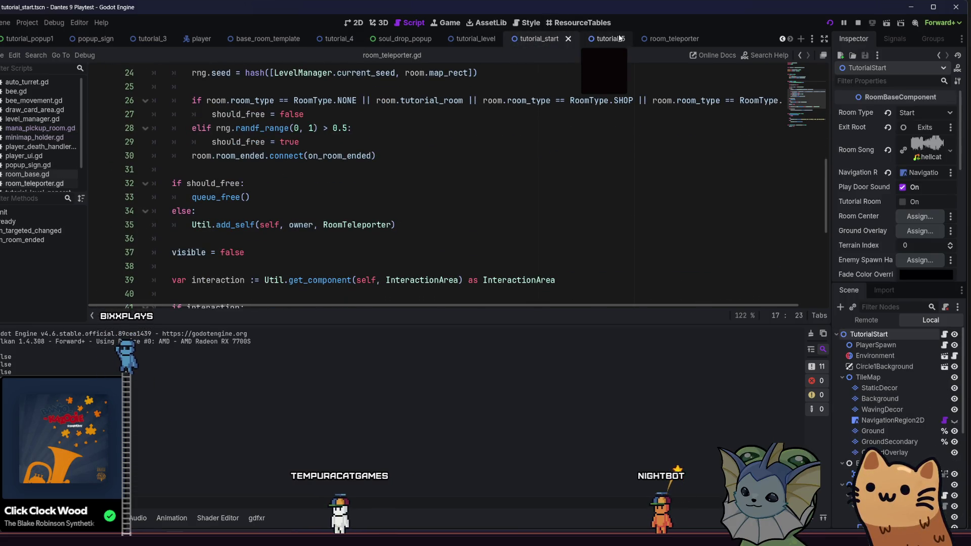
Switch through the tutorial_level, tutorial_start and tutorial_5 scenes, ending on tutorial_4's mana_pickup_room.gd
left_click(476, 39)
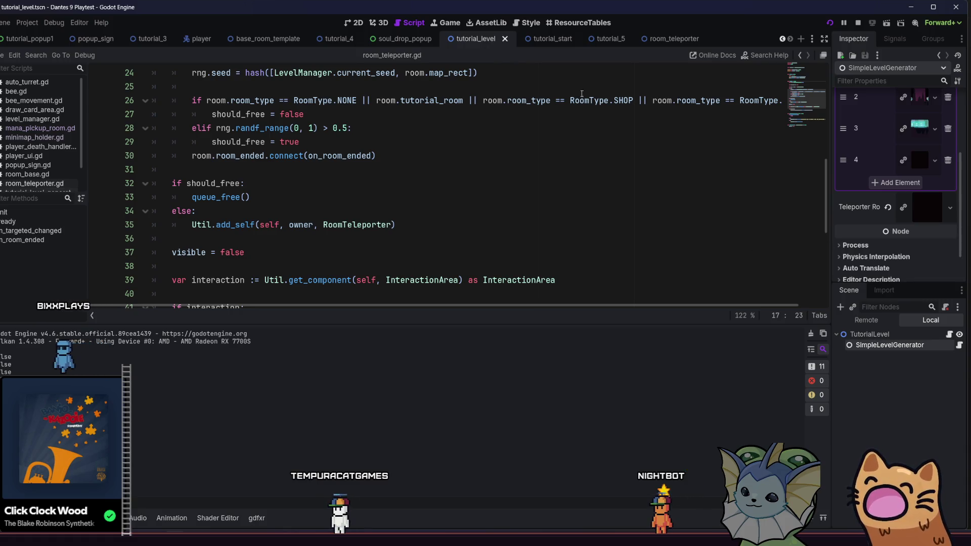
left_click(540, 40)
left_click(602, 41)
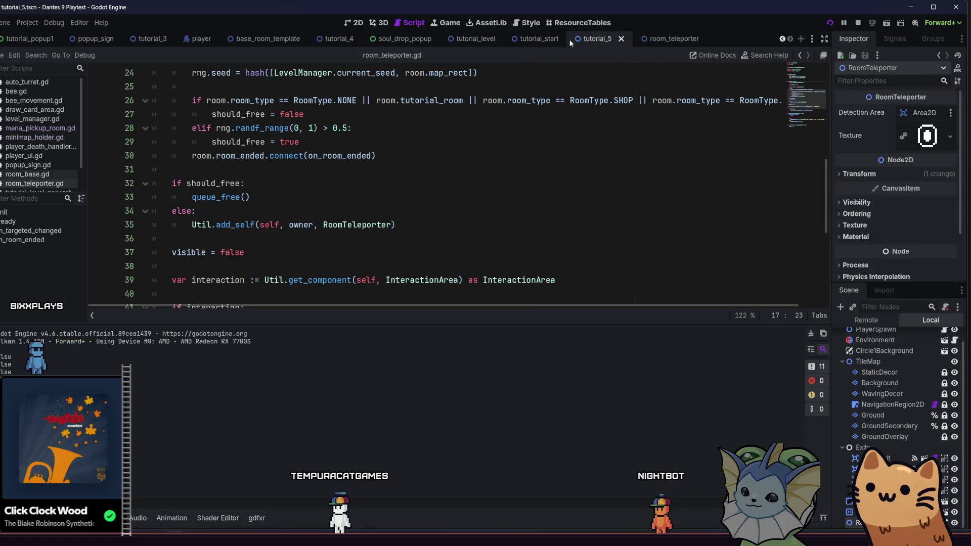
left_click(327, 41)
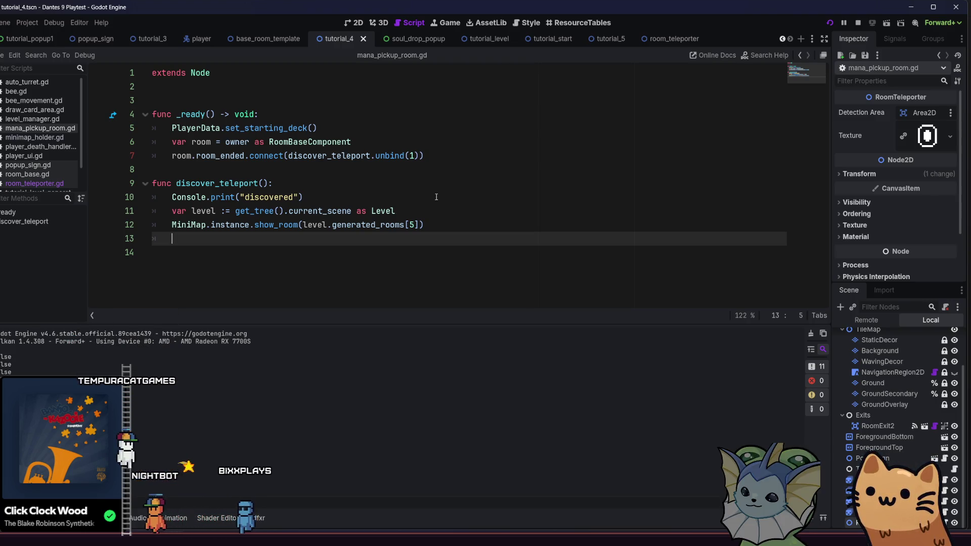
Add a #TODO comment in discover_teleport about showing the teleporter properly, save, and relaunch the game
left_click(414, 188)
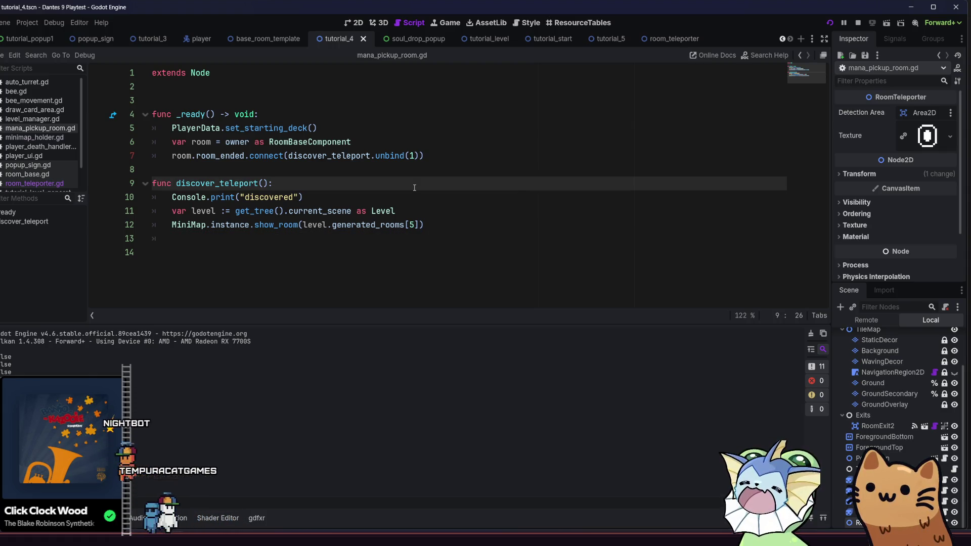
key("Return")
type("#TDO")
key("BackSpace")
key("BackSpace")
type("ODO")
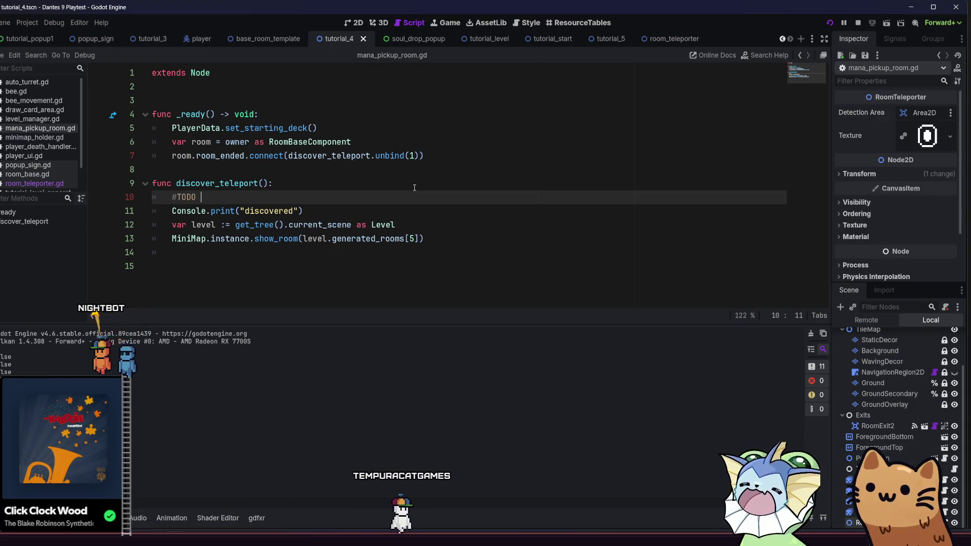
type(" uh")
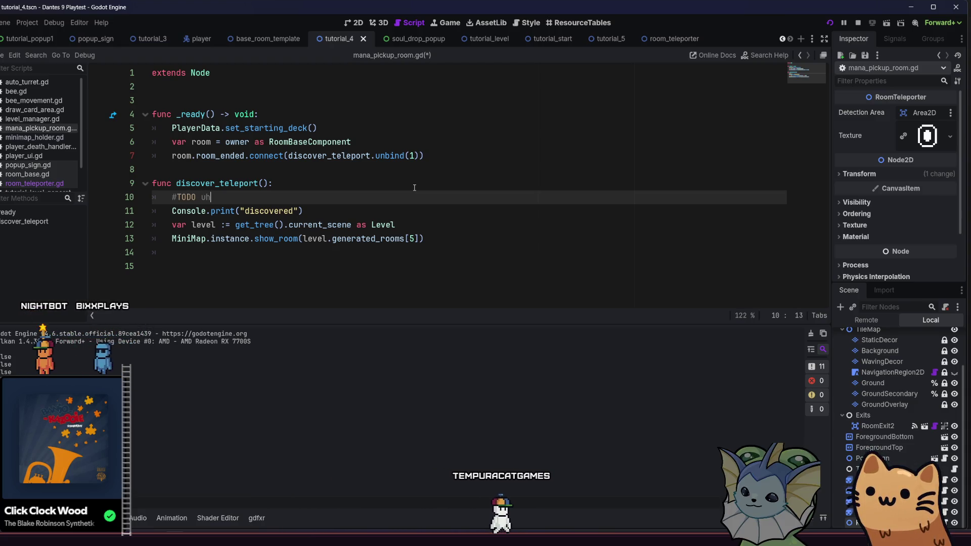
type("h")
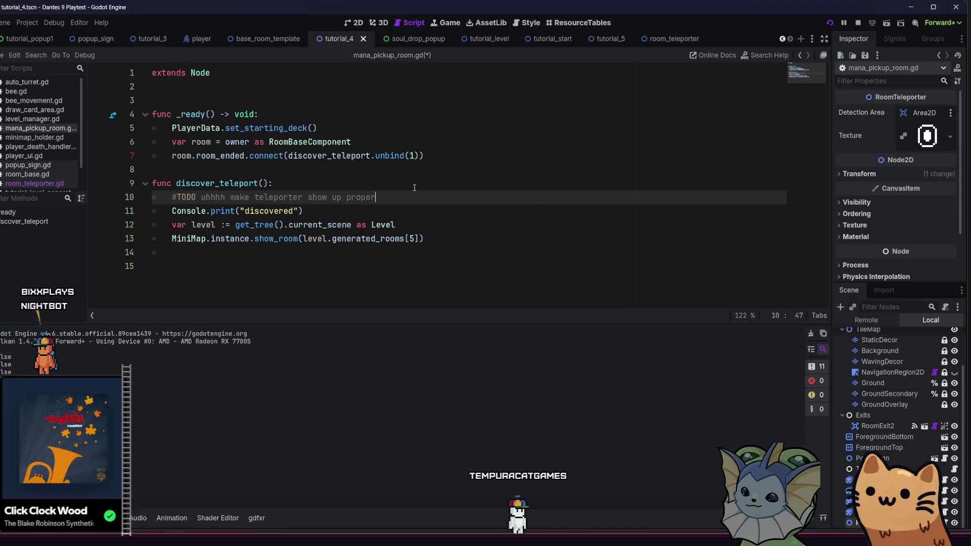
key("BackSpace")
key("BackSpace")
key("BackSpace")
type("not be evil")
key("ctrl+s")
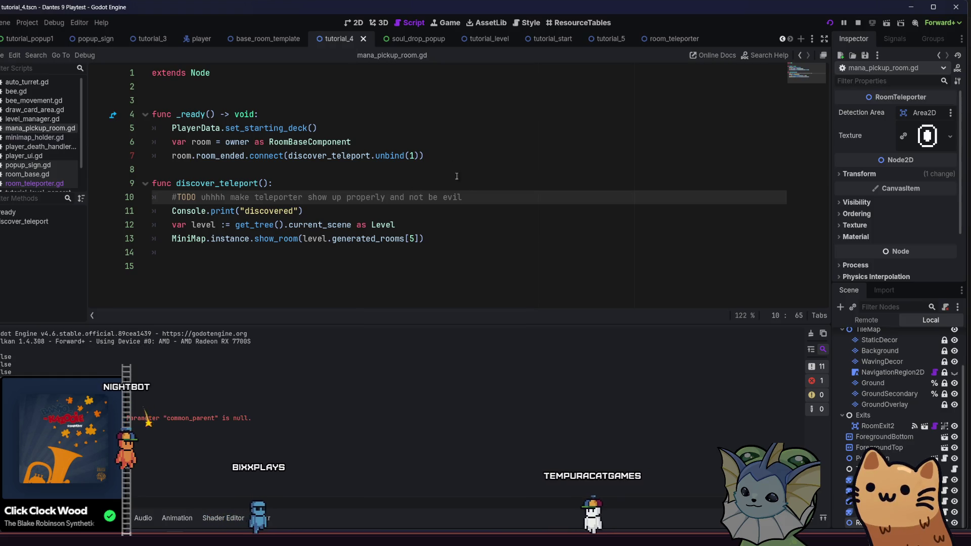
left_click(464, 237)
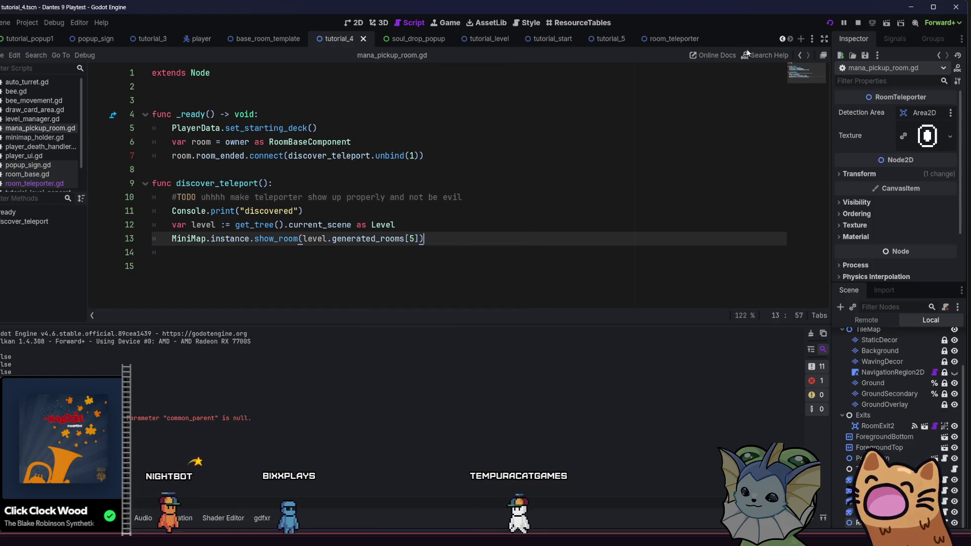
left_click(829, 23)
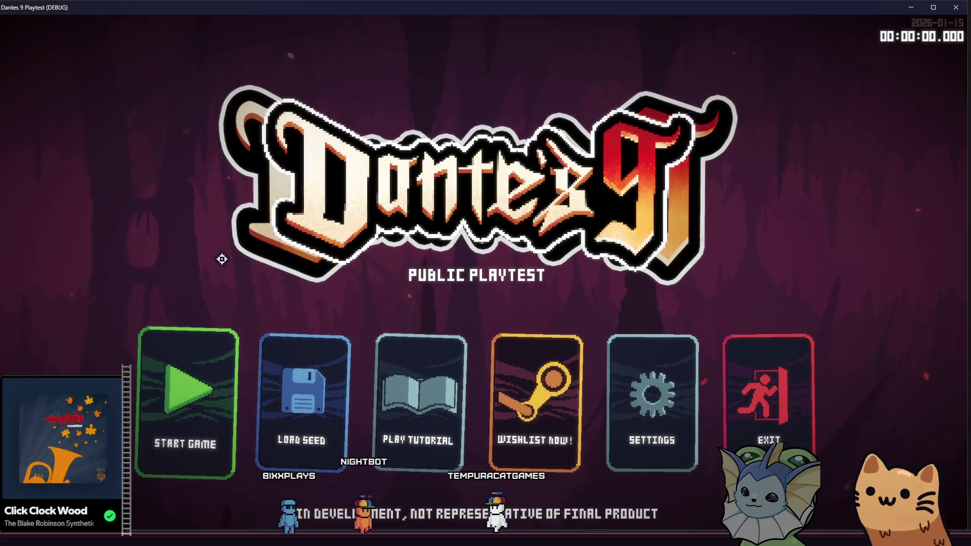
Start the tutorial and run the character right through the cave into the next room
left_click(416, 361)
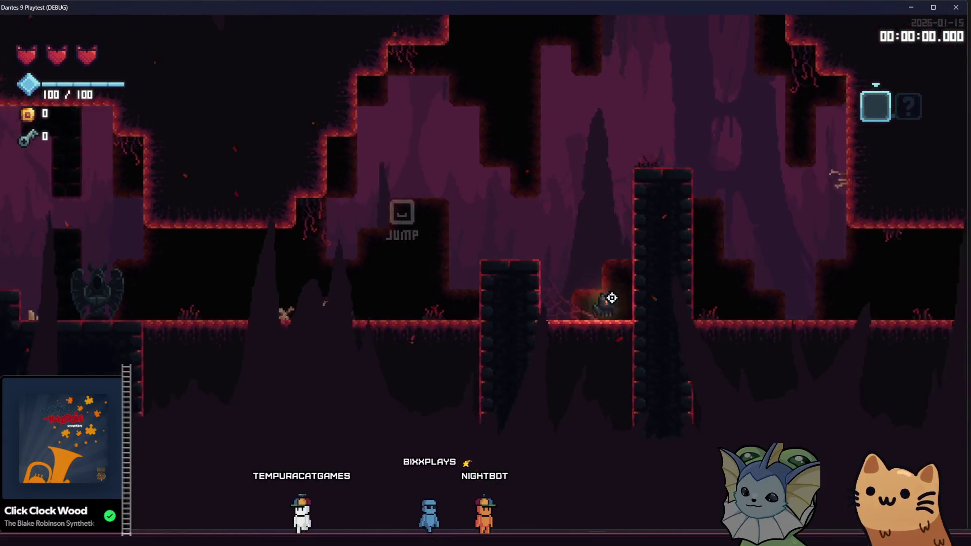
key("d")
key("d")
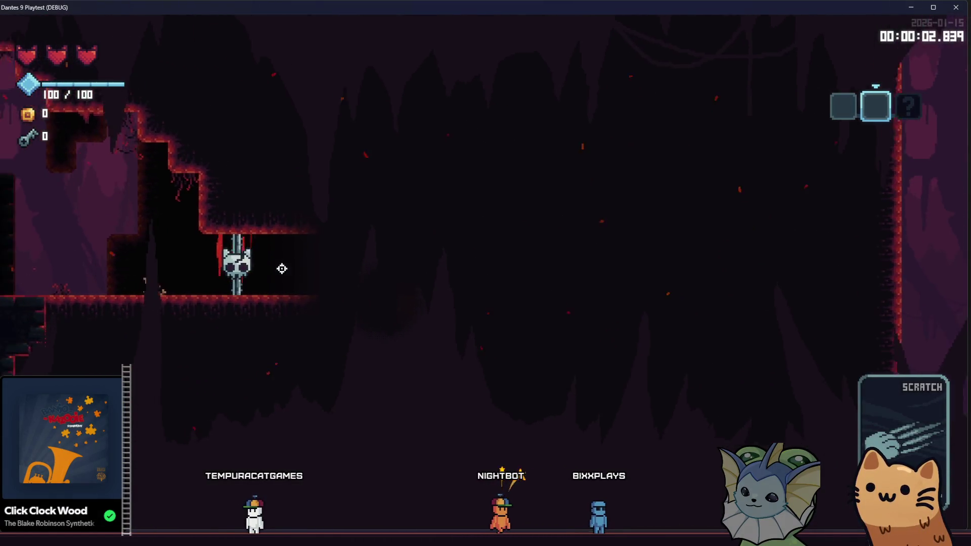
key("d")
key("d")
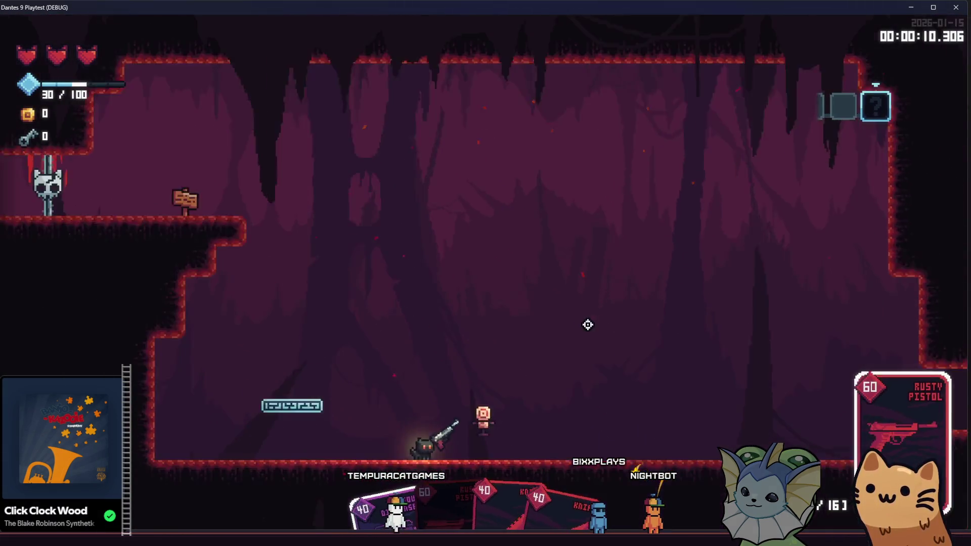
Equip the Rusty Pistol card and shoot the enemy until the room is cleared
left_click(317, 322)
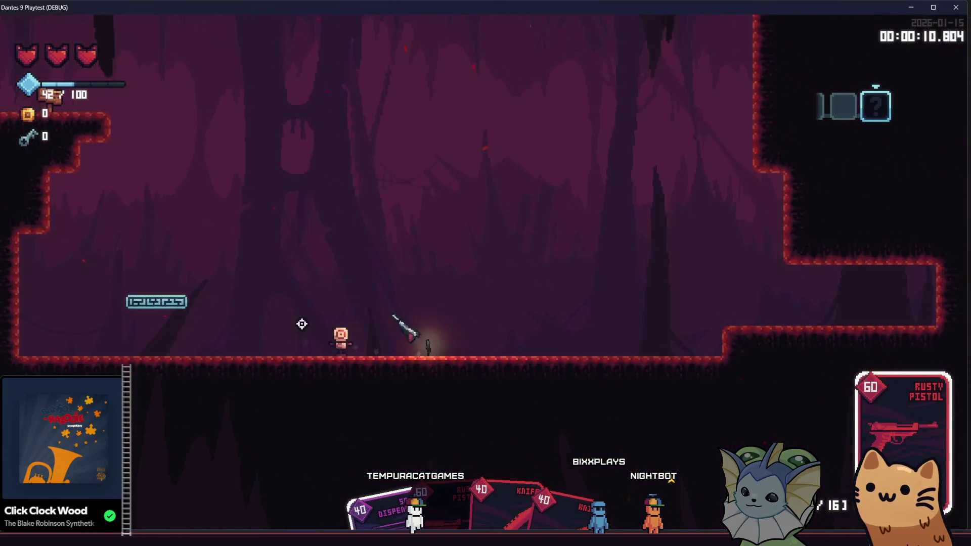
key("d")
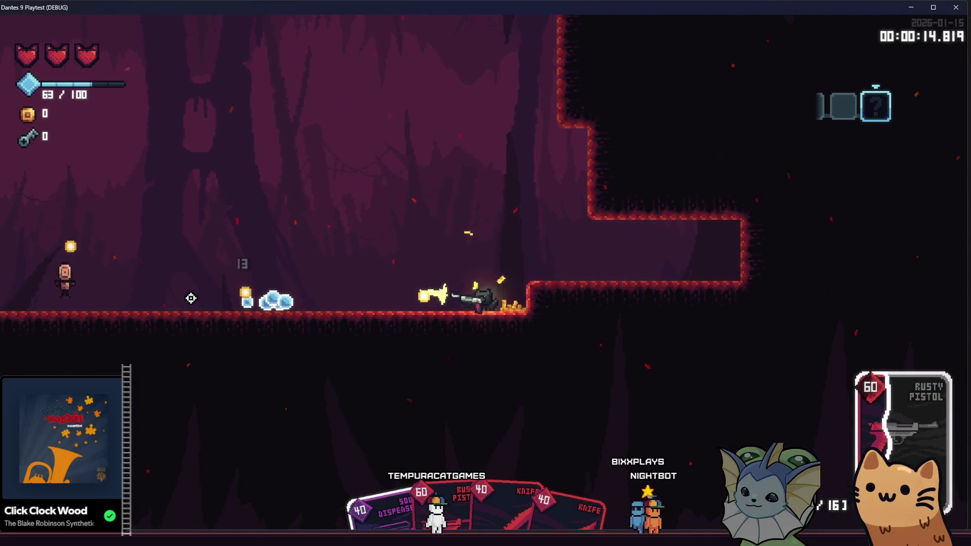
key("a")
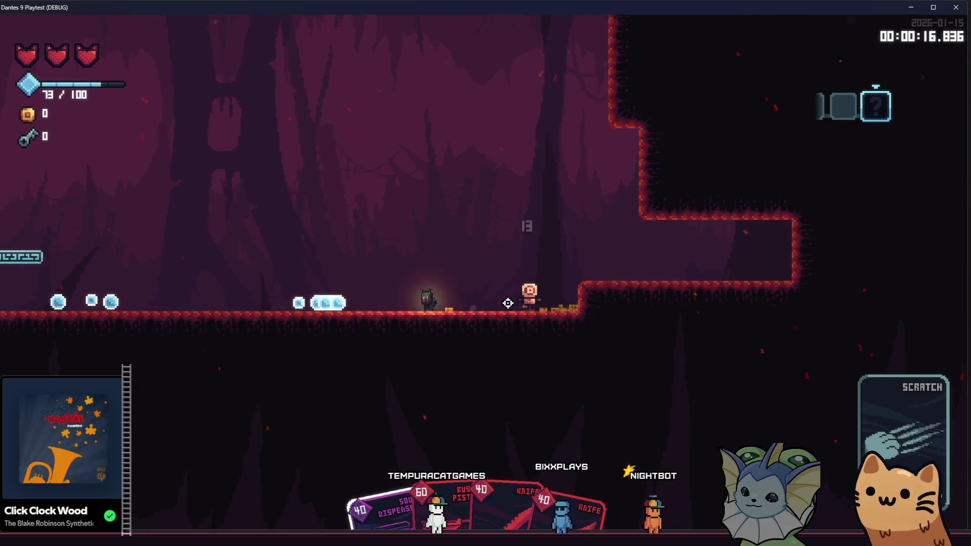
left_click(507, 303)
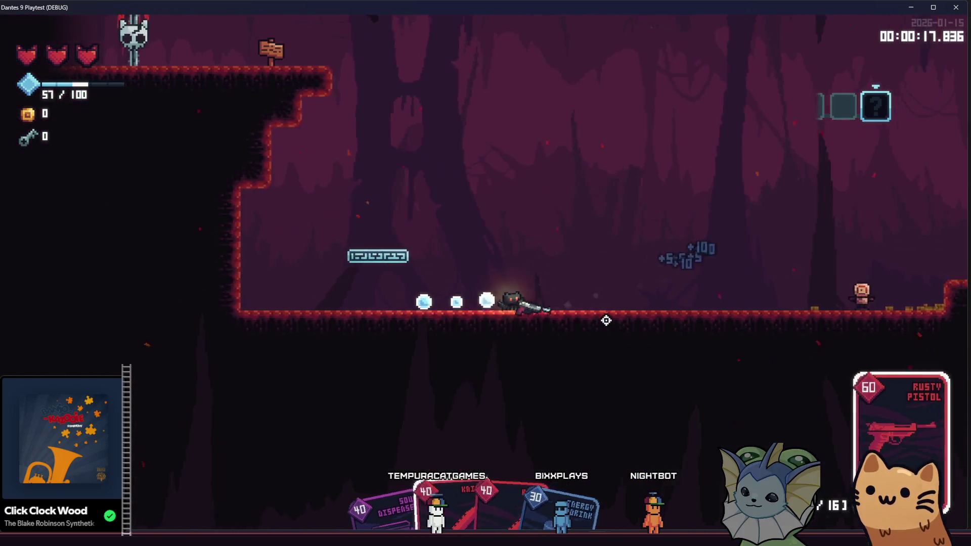
key("d")
left_click(726, 299)
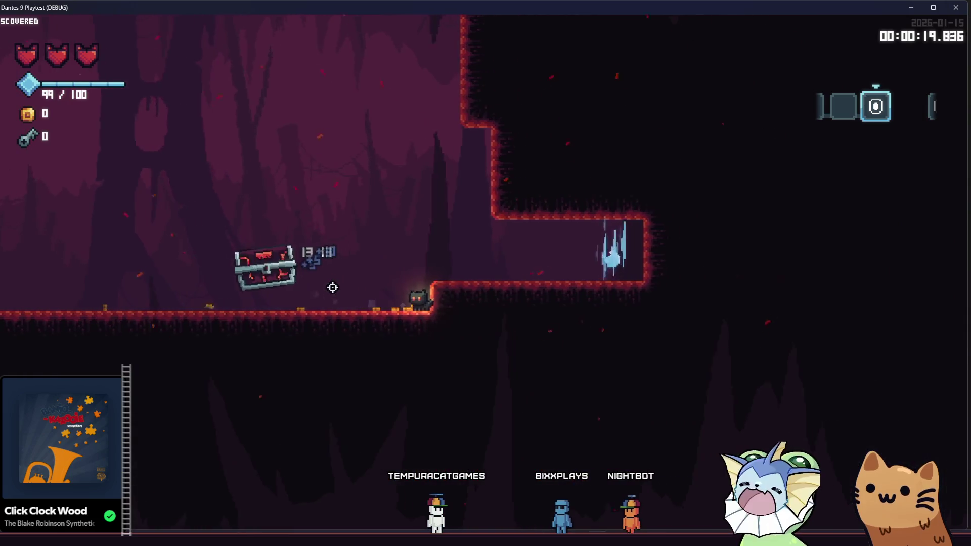
Reach the landed chest and open its card pack to get the AK47, BOX and SALMON STORM choice
key("a")
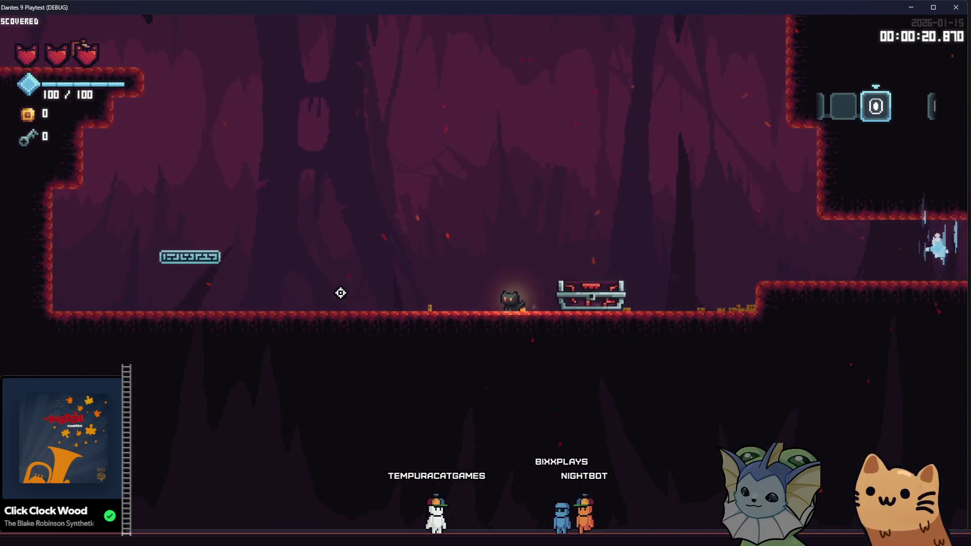
key("d")
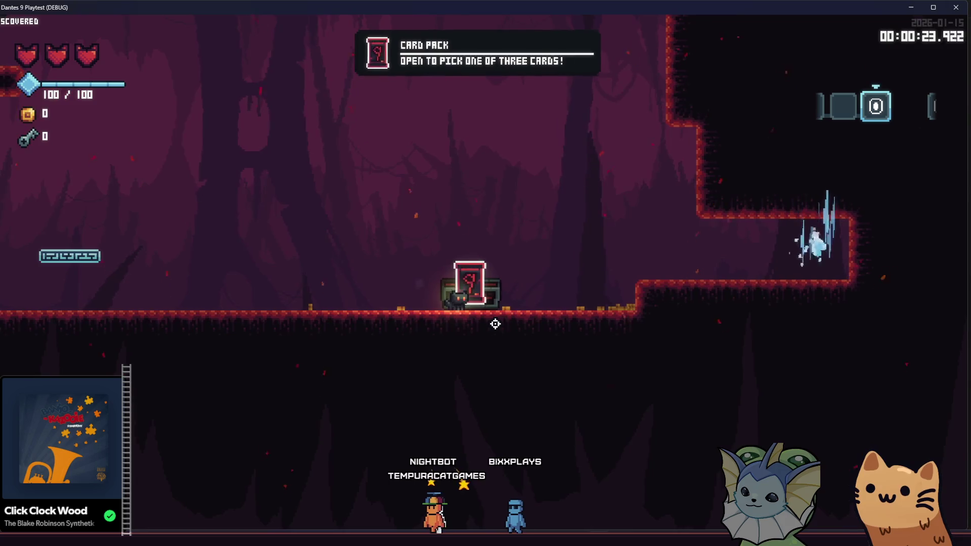
key("e")
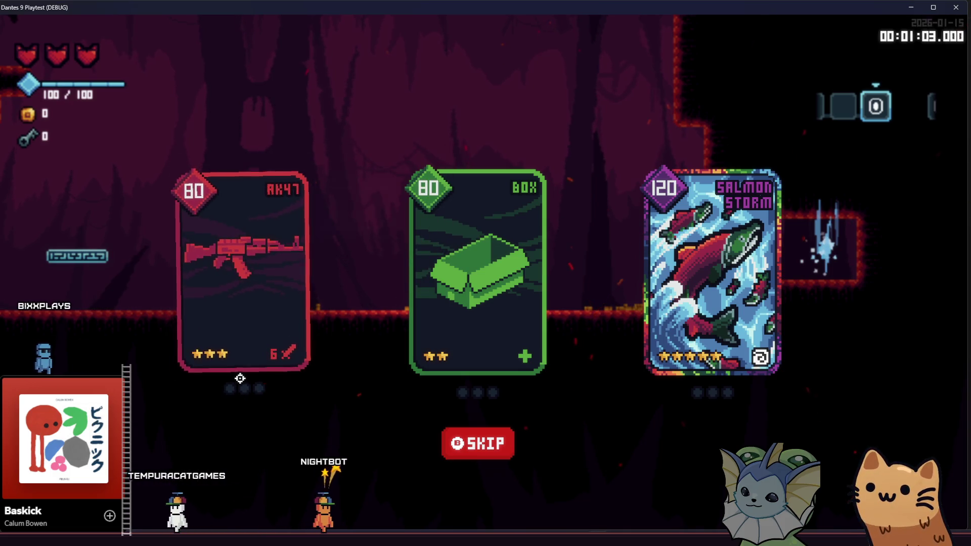
Look over the AK47 card's stats, then take the Salmon Storm card
mouse_move(245, 364)
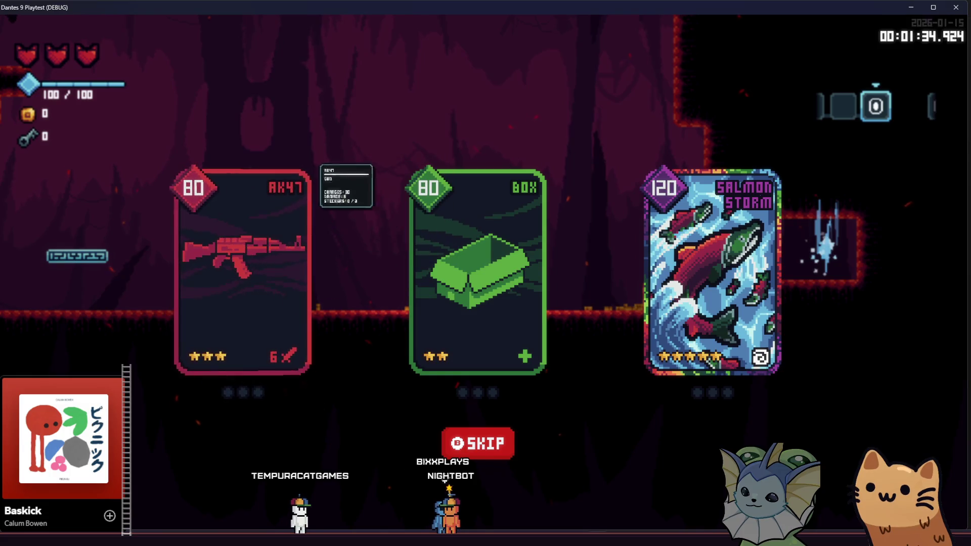
left_click(713, 273)
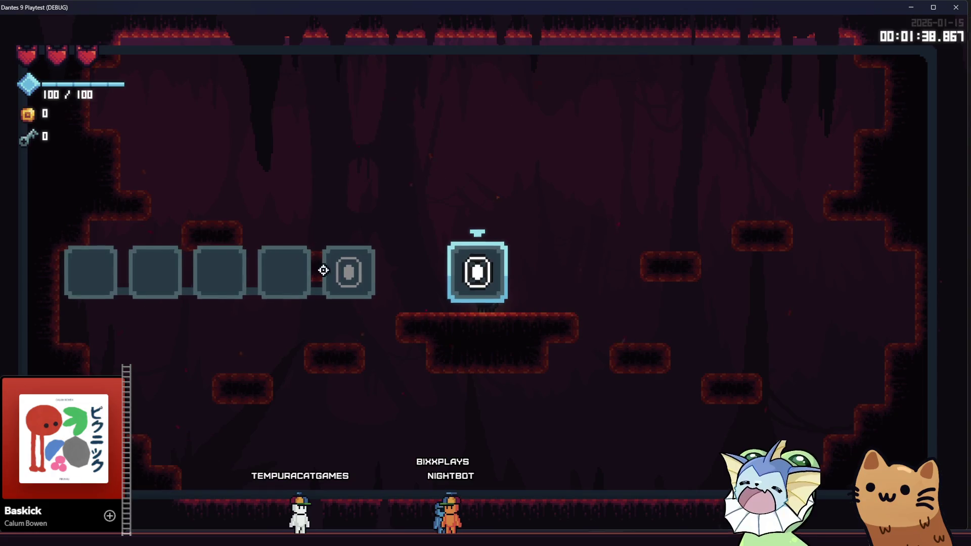
Walk the cat onto the teleporter, then left off it across the purple cave room past the chest
key("d")
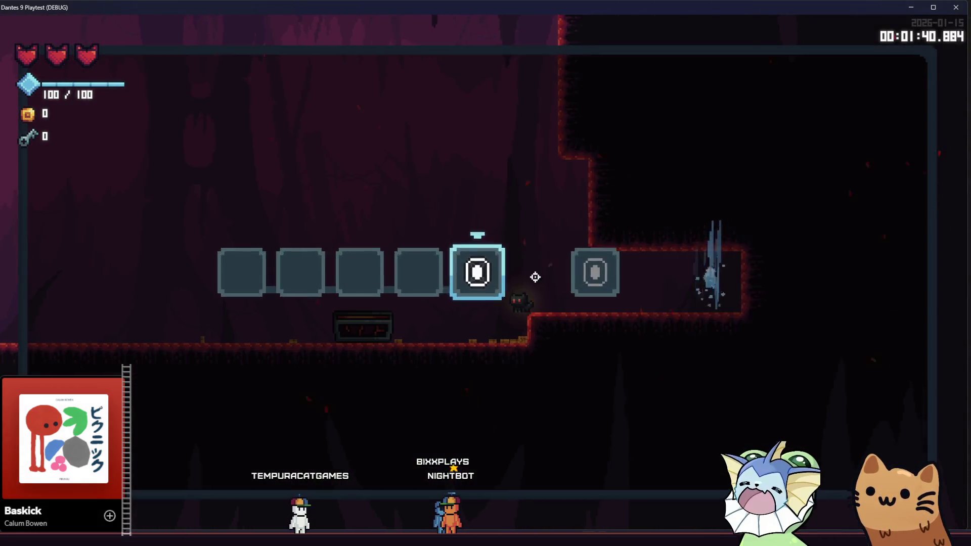
key("d")
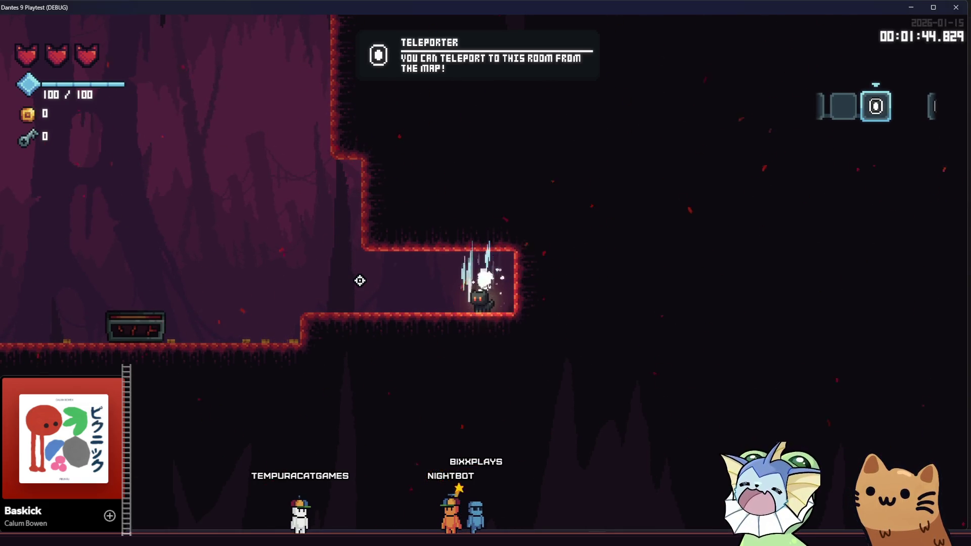
key("a")
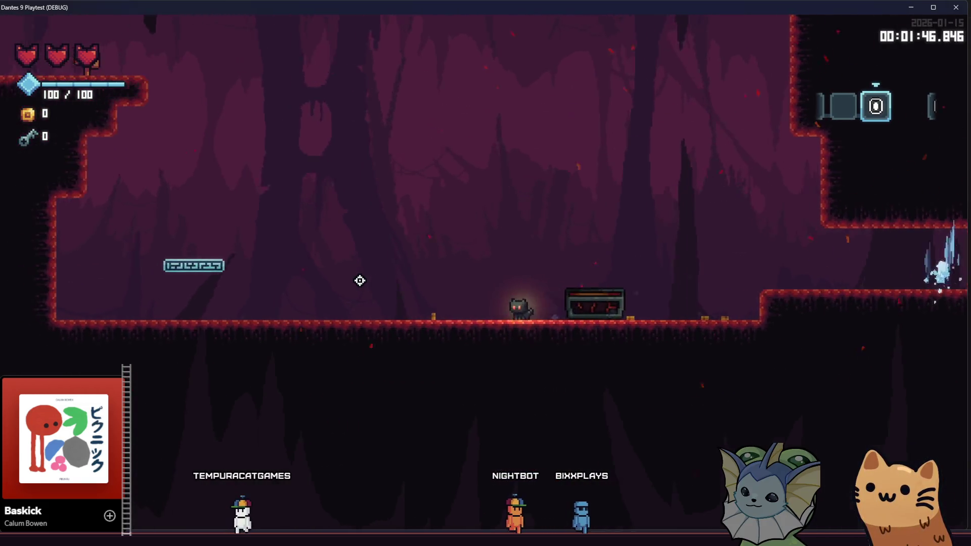
key("a")
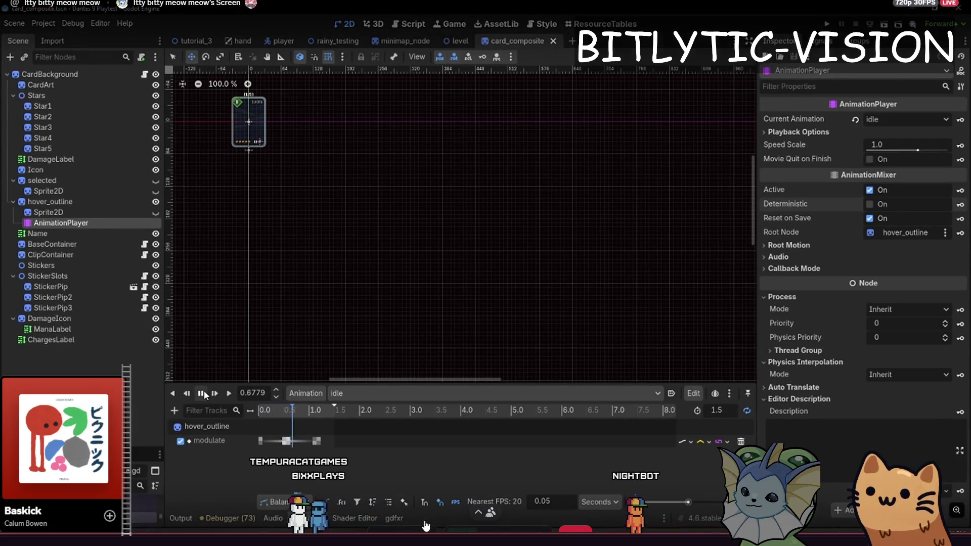
Stop the outline animation preview and open the card_composite.gd script
left_click(202, 394)
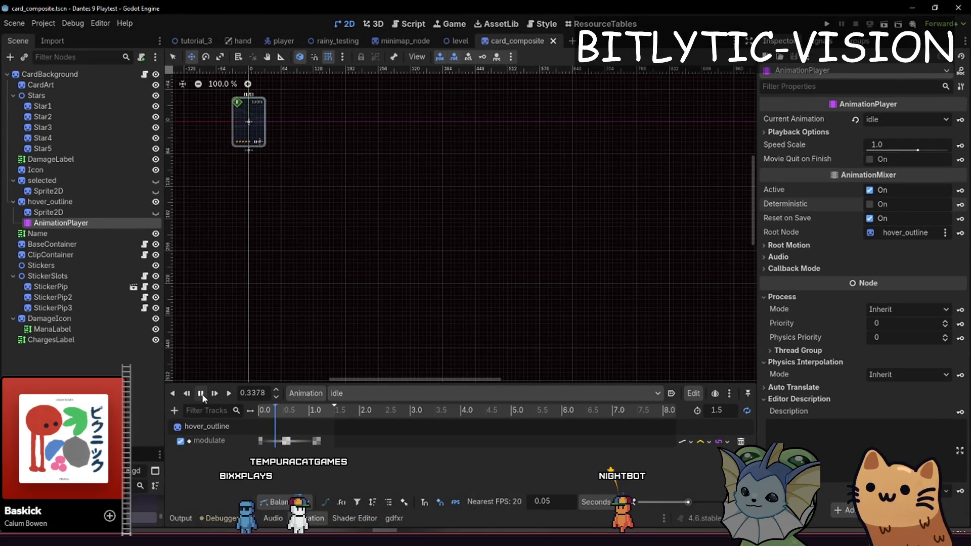
left_click(204, 393)
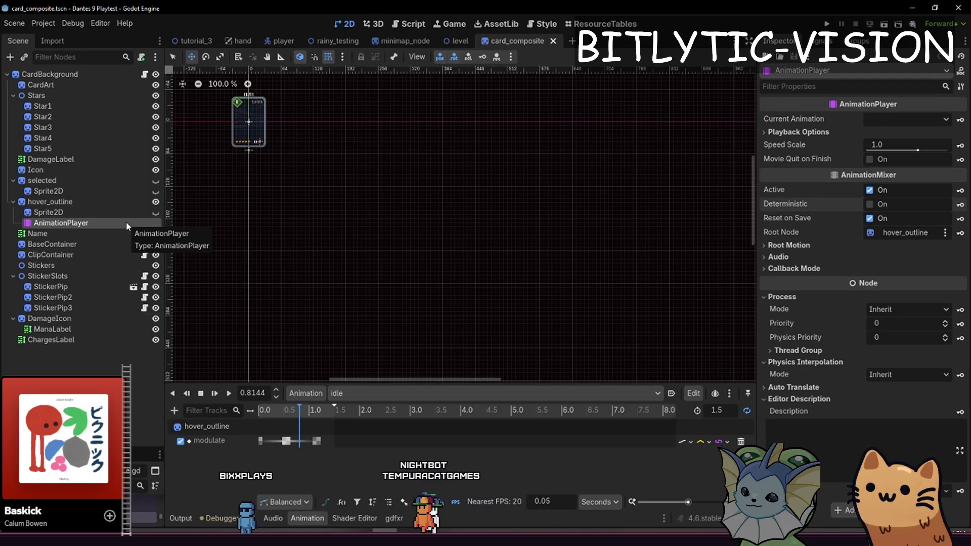
left_click(144, 74)
scroll(505, 213, "down", 5)
scroll(577, 210, "up", 10)
scroll(578, 210, "up", 7)
scroll(571, 204, "down", 5)
Find the hover_animation code in preview_select by searching the script for 'hover'
left_click(570, 203)
left_click_drag(739, 144, 749, 350)
scroll(572, 232, "down", 3)
scroll(573, 232, "down", 2)
left_click(501, 220)
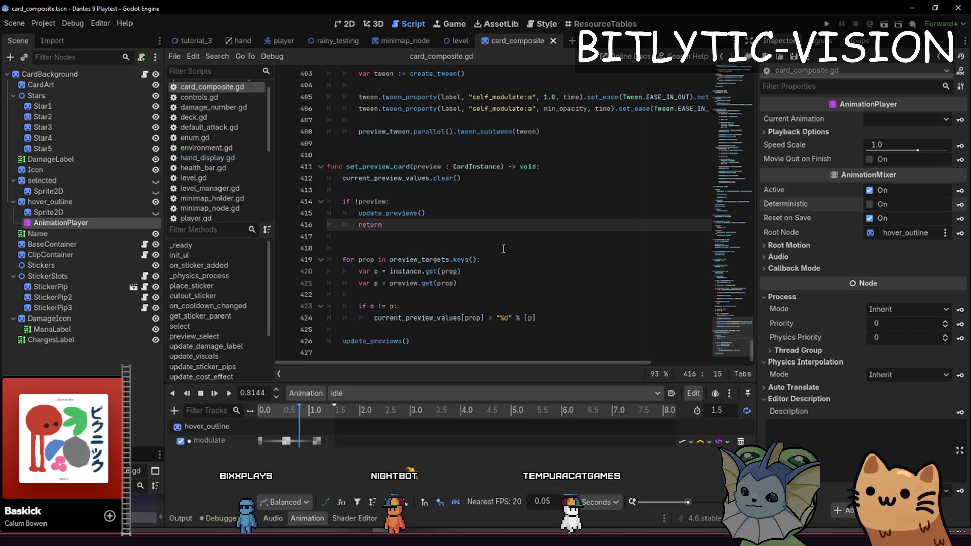
scroll(503, 248, "up", 10)
left_click(543, 189)
key("ctrl+f")
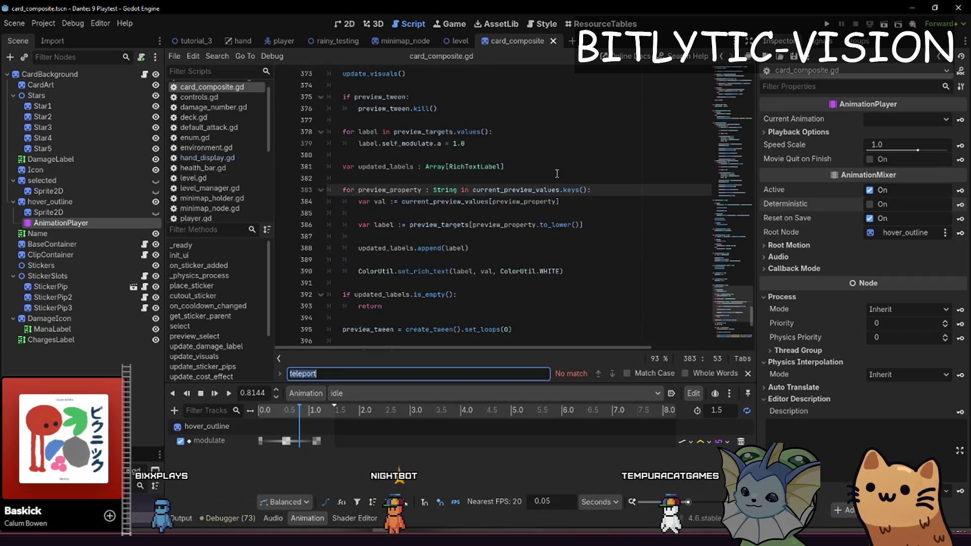
type("hover")
key("Return")
key("Return")
key("Escape")
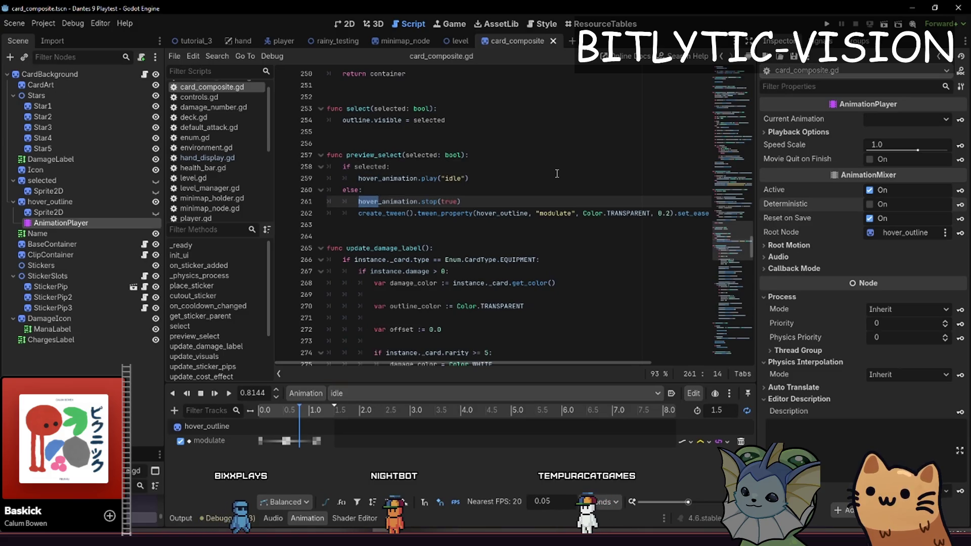
Add hover_animation.speed_scale = 1.0 / TimeManager.current_time_scale after the idle play call, save, and run
left_click(557, 173)
key("Return")
key("Return")
key("Up")
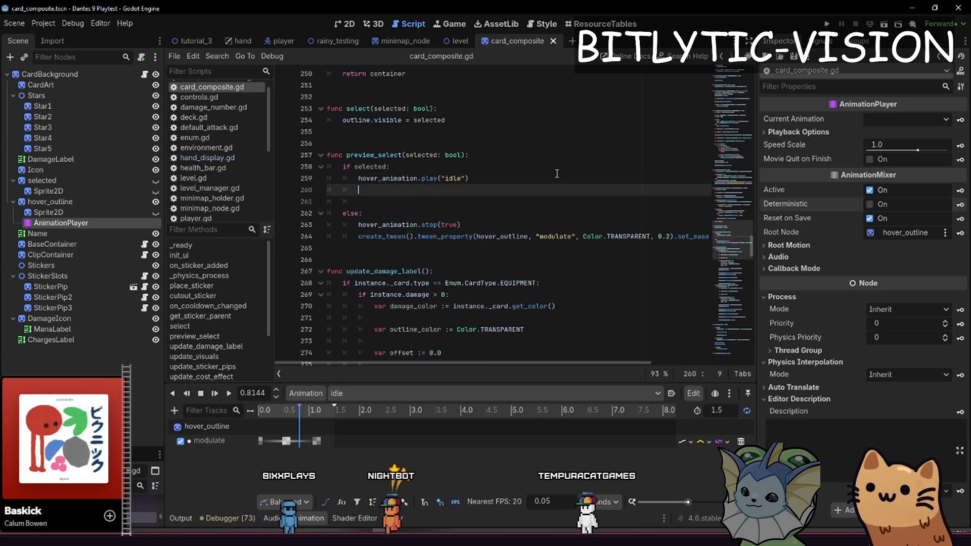
key("Return")
type(".speed_")
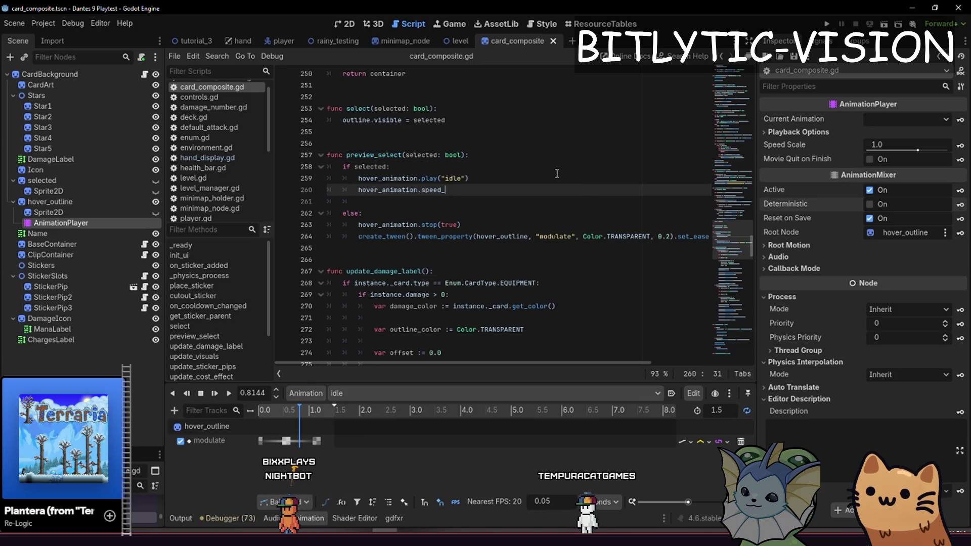
key("Return")
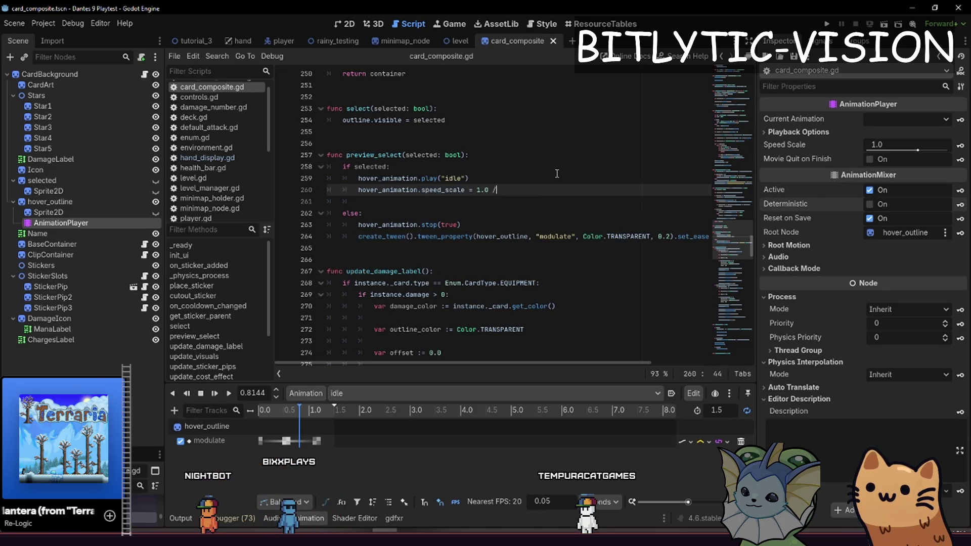
type(" TimeManager.")
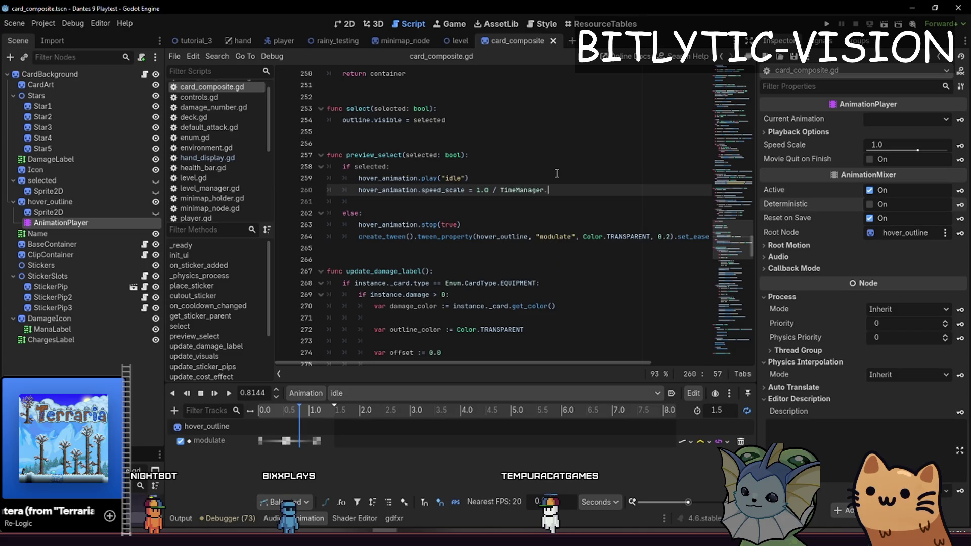
type("curren")
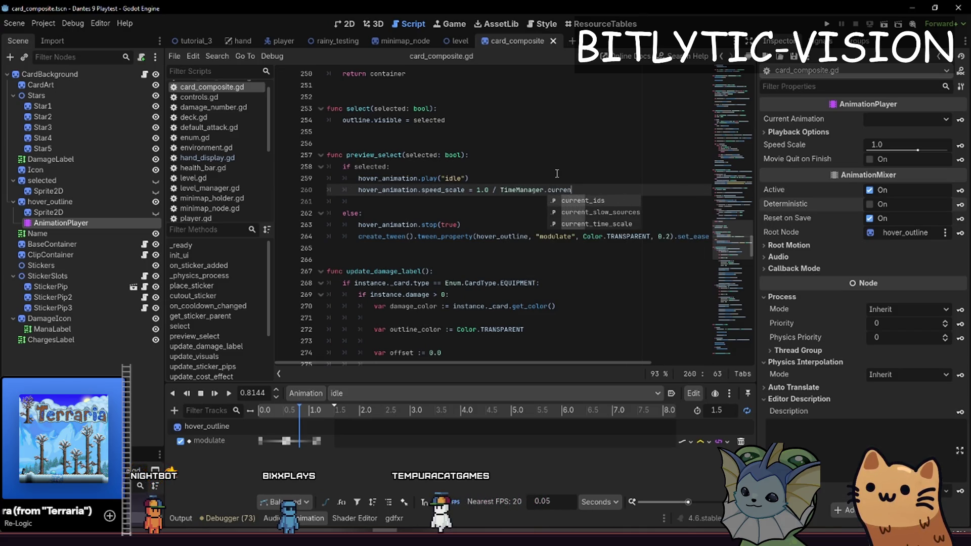
type("t_time_sc")
key("Return")
key("ctrl+s")
left_click(595, 205)
key("F5")
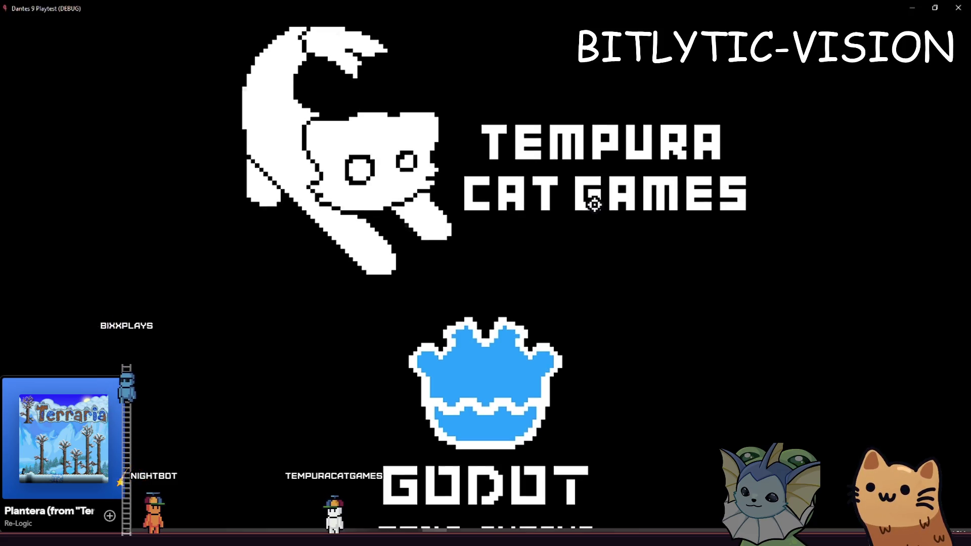
In the game's debug menu, check the Time and Cards options, then close it
key("Escape")
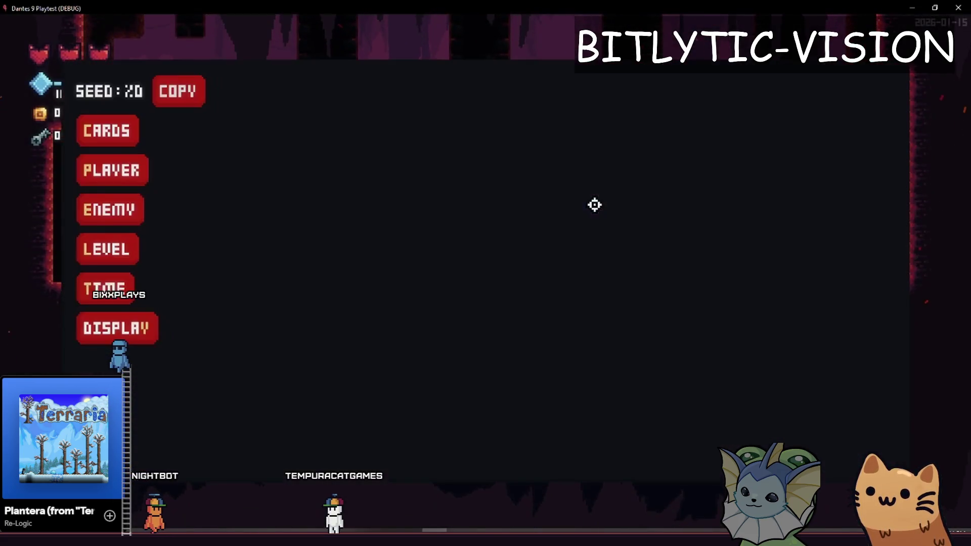
left_click(113, 282)
left_click(91, 127)
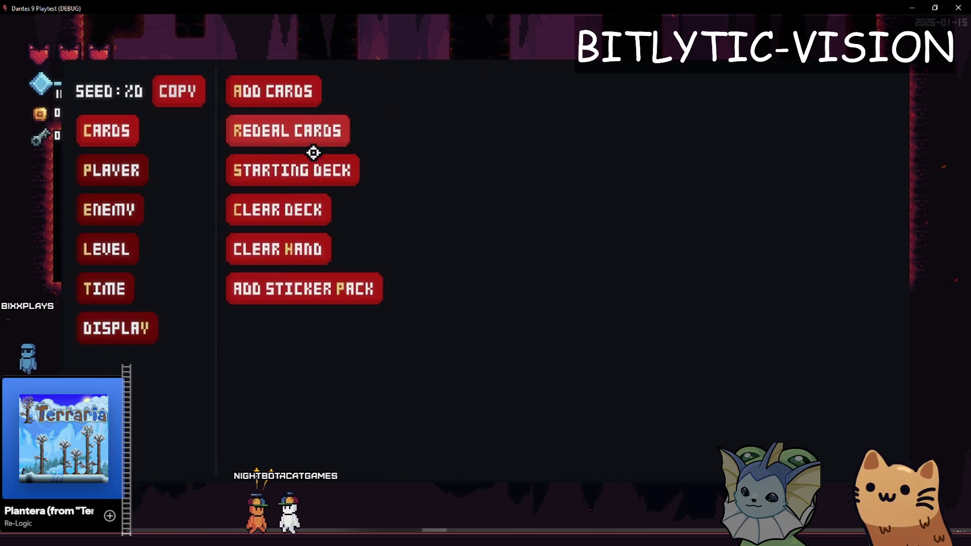
key("Escape")
Walk right into the card-selection tutorial, bring up the card hand, and return to Godot
key("d")
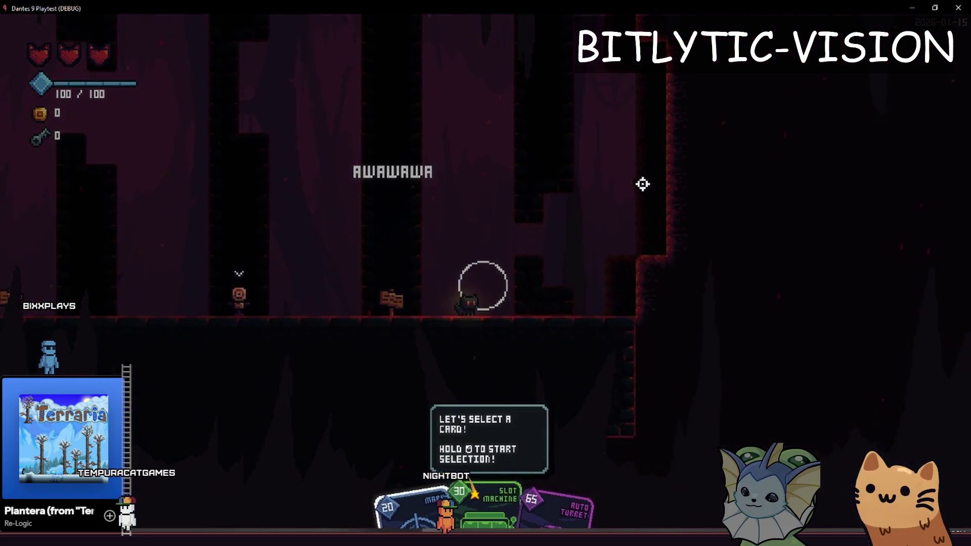
key("q")
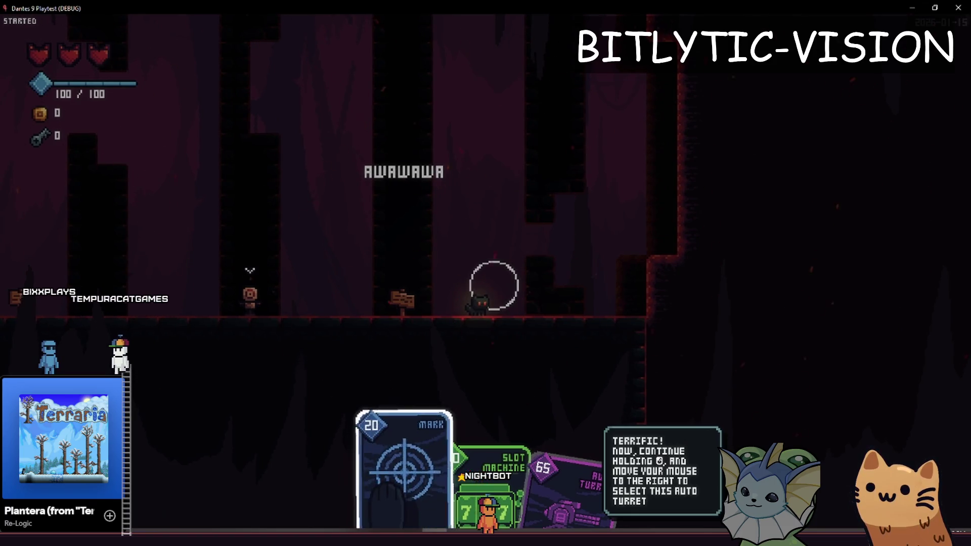
mouse_move(494, 286)
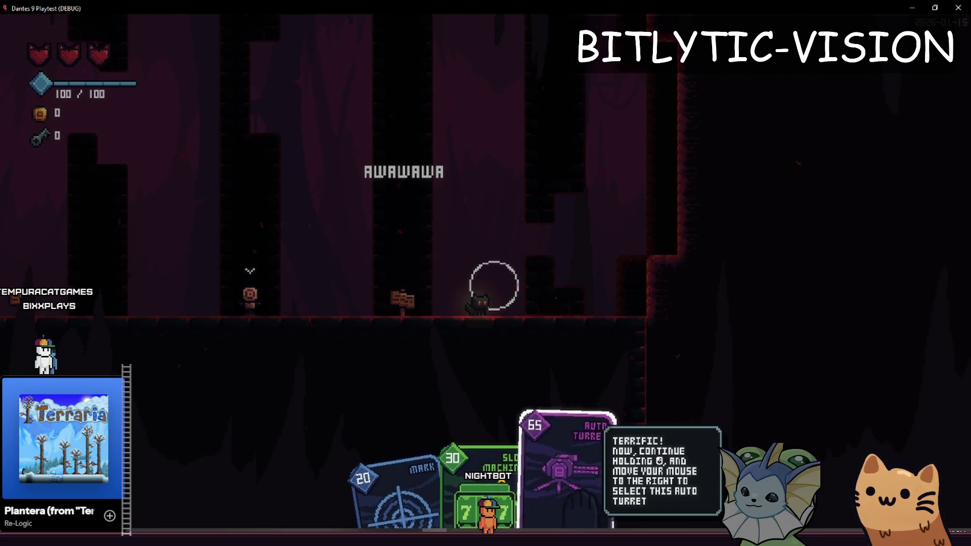
key("alt+Tab")
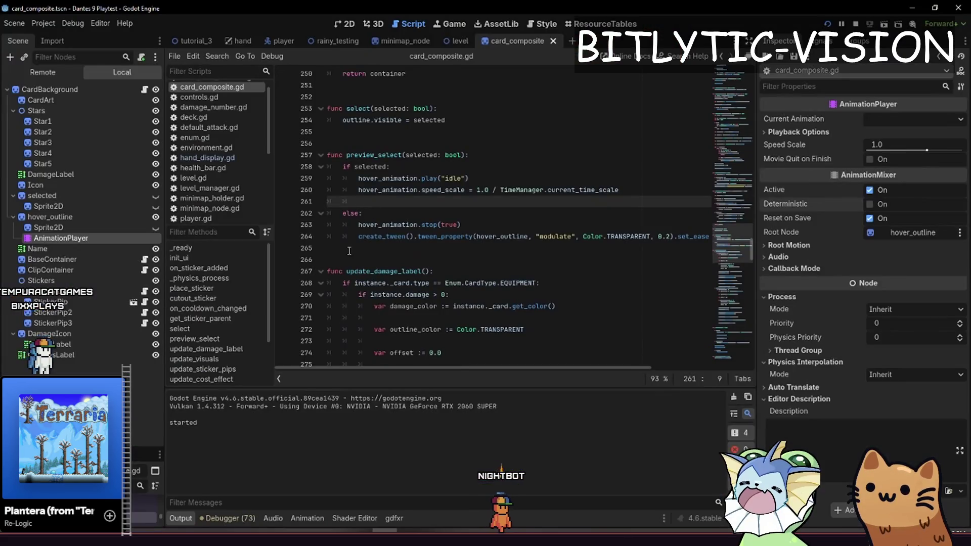
Add Console.print(hover_animation) on line 261, save the script, and switch back to the running game
left_click(479, 198)
type("c")
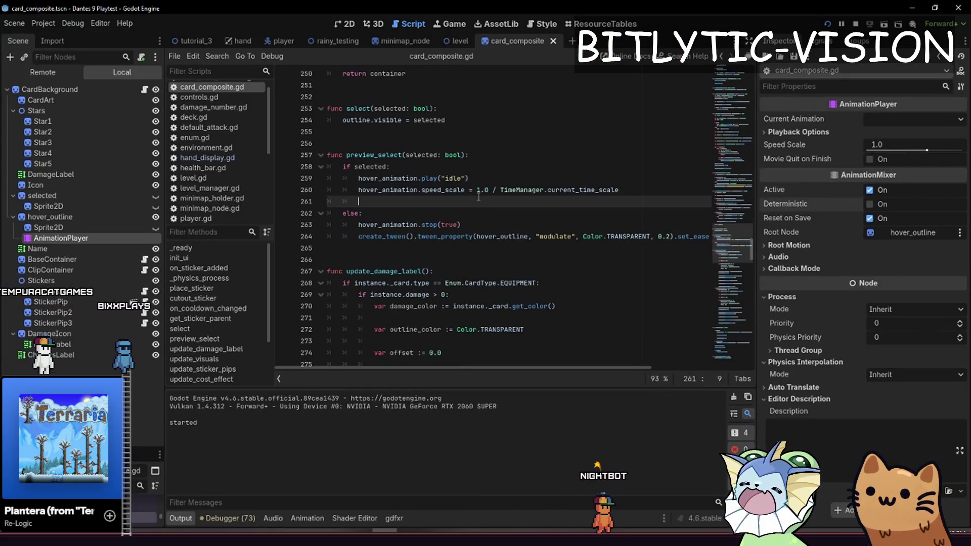
type("int(hover_aniamtion")
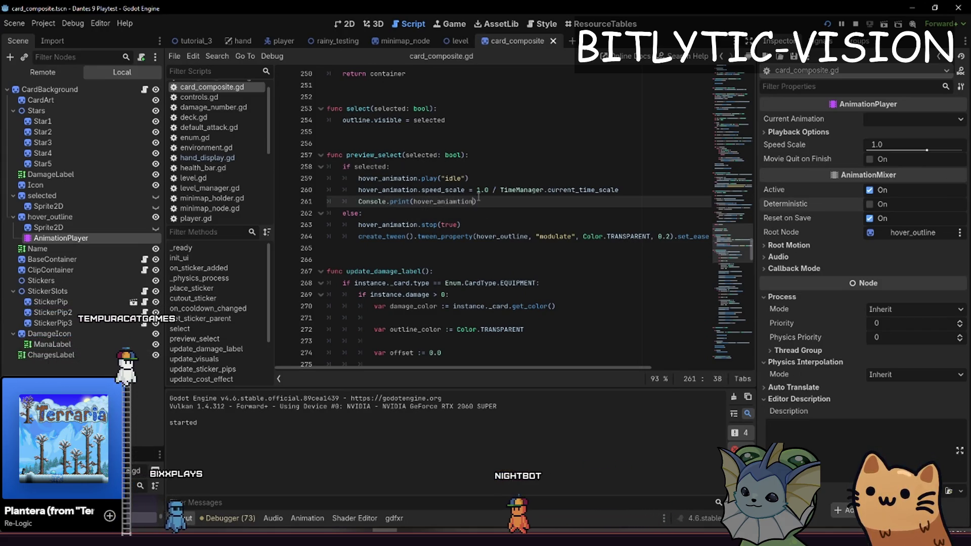
key("BackSpace")
key("BackSpace")
key("BackSpace")
type("m")
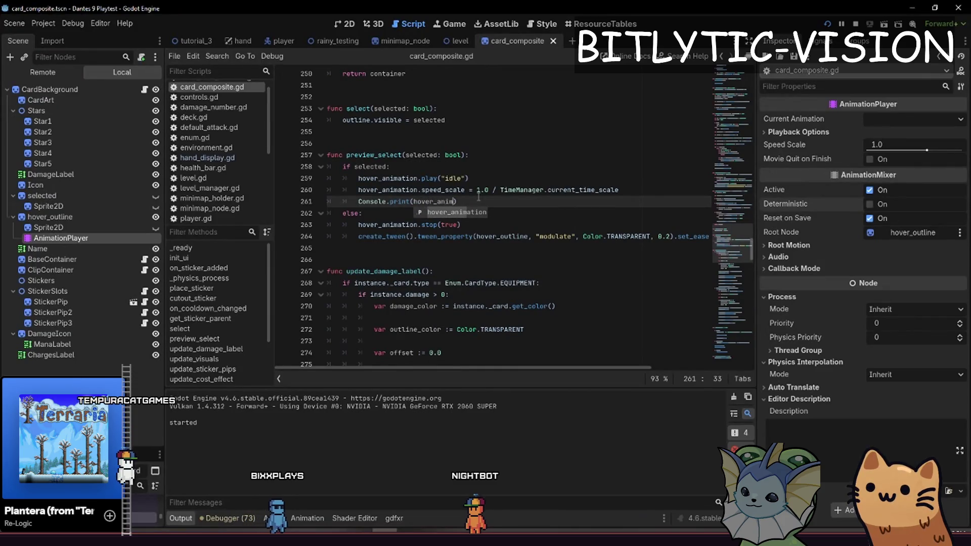
key("ctrl+s")
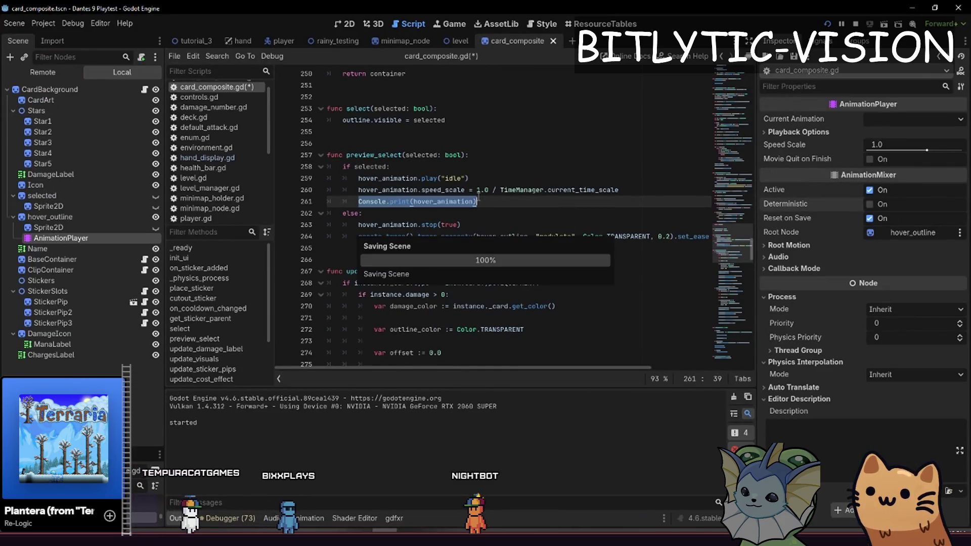
key("Down")
key("Down")
key("Down")
key("End")
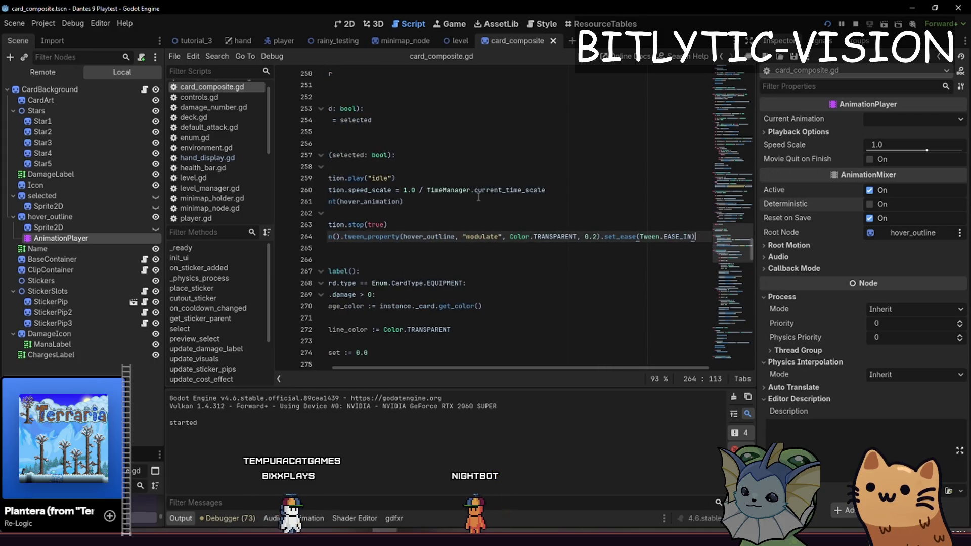
key("Up")
key("Up")
key("Up")
key("Home")
key("shift+End")
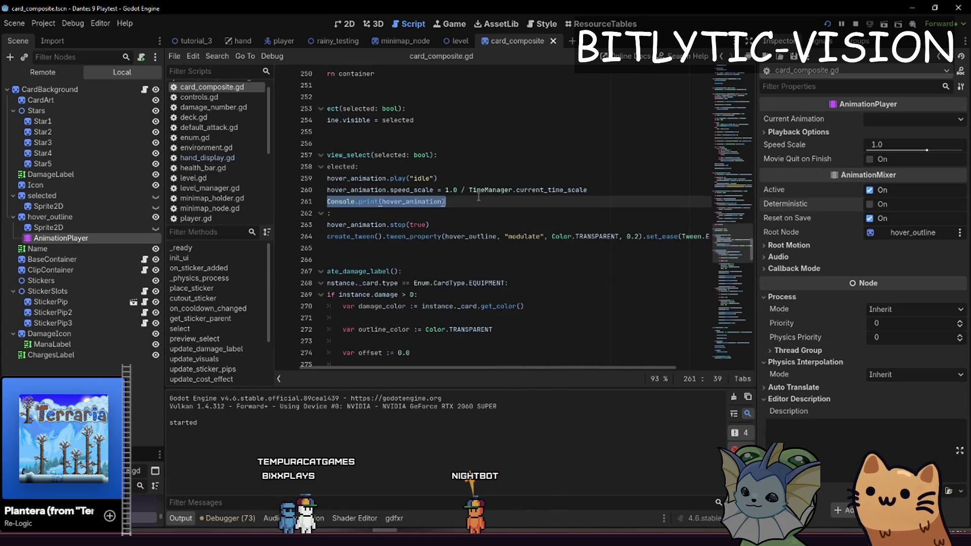
key("alt+Tab")
key("Escape")
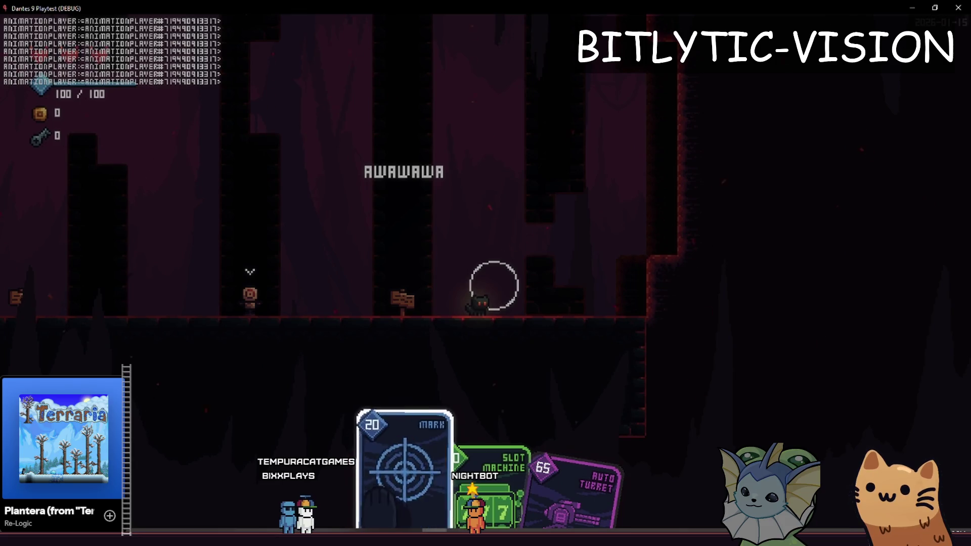
Stop the running game and relaunch it from the editor
scroll(493, 286, "up", 1)
scroll(494, 285, "down", 1)
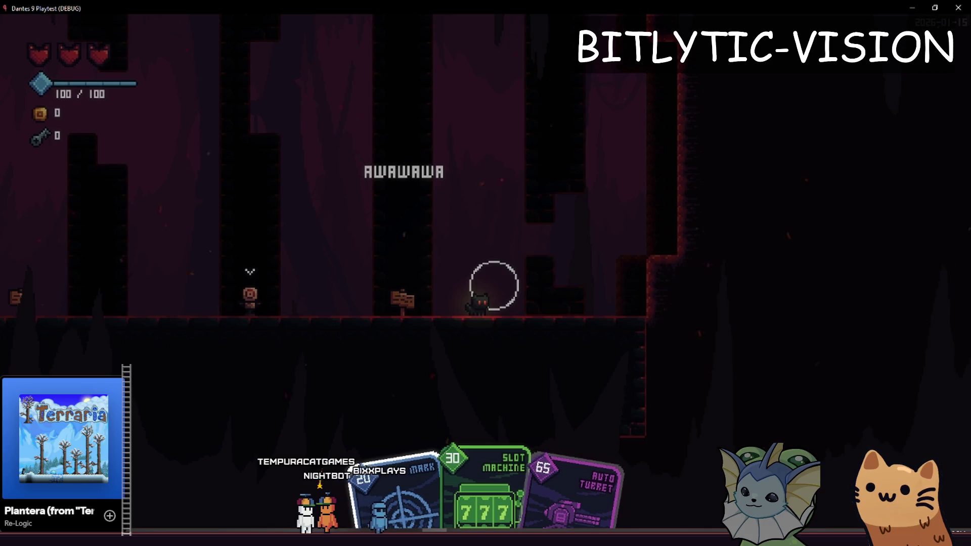
key("Escape")
key("F8")
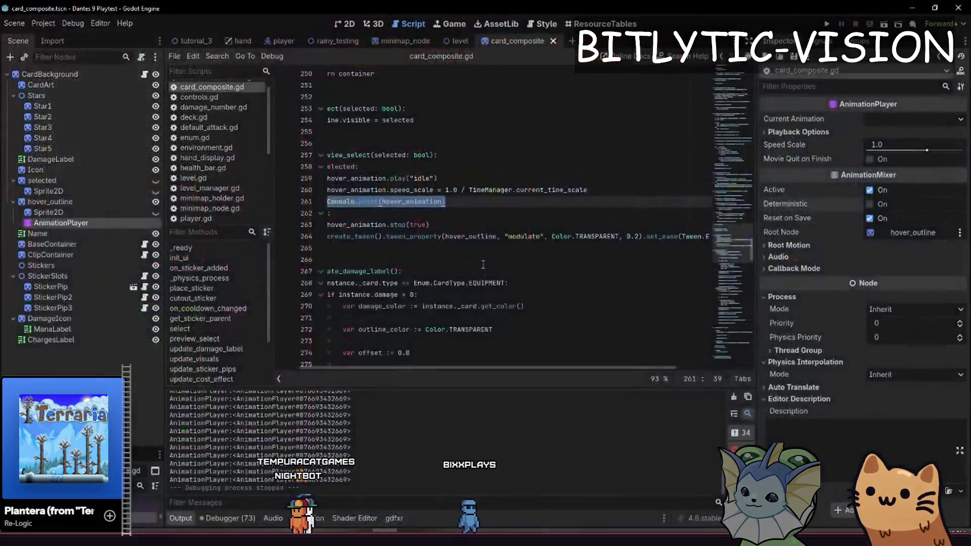
key("ctrl+k")
key("F5")
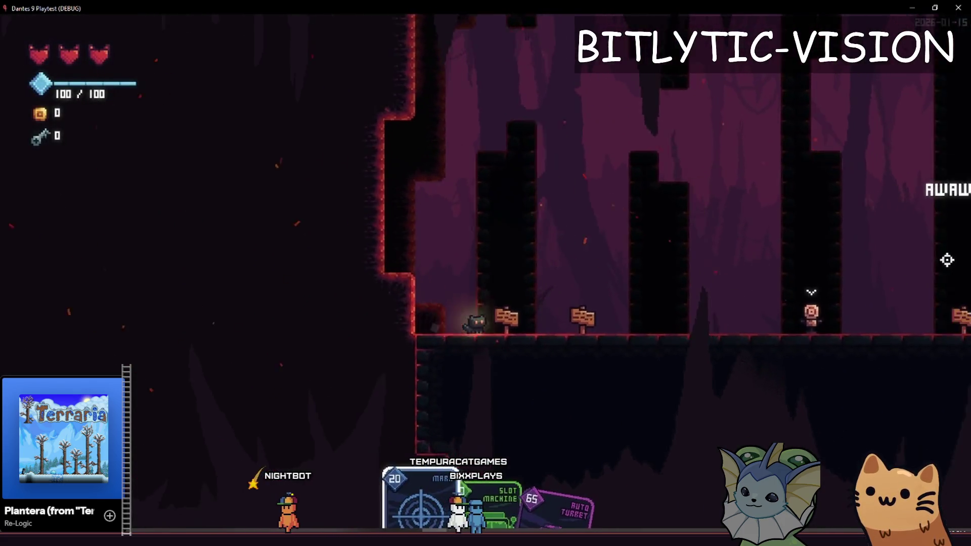
Walk into the card tutorial, cycle a selection across the cards in hand, then close the game
key("d")
left_click(601, 208)
mouse_move(601, 209)
left_mouse_down()
mouse_move(707, 208)
mouse_move(601, 208)
left_mouse_up()
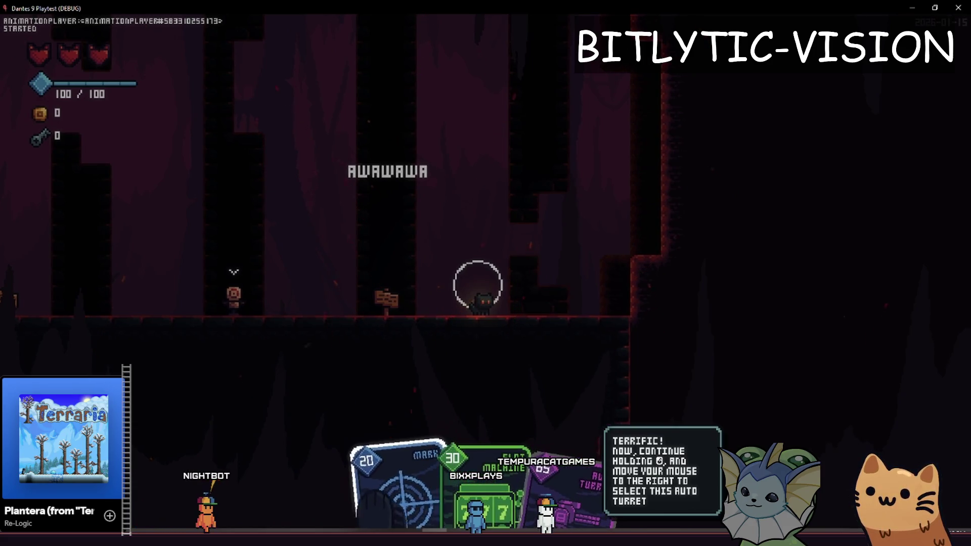
key("alt+F4")
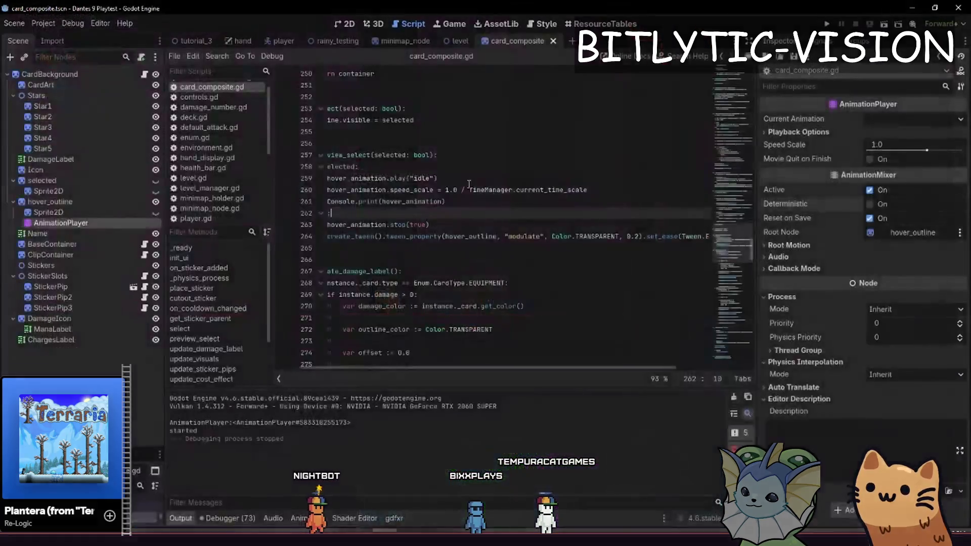
Change line 261 to Console.print(hover_animation, hover_animation.speed_scale) and run the game
left_click(531, 206)
key("Left")
type(",")
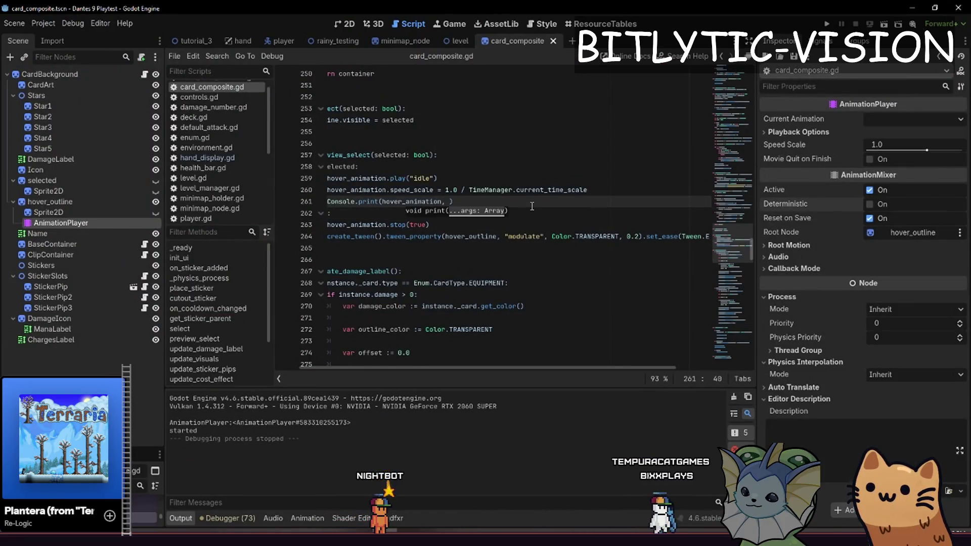
key("BackSpace")
key("BackSpace")
key("BackSpace")
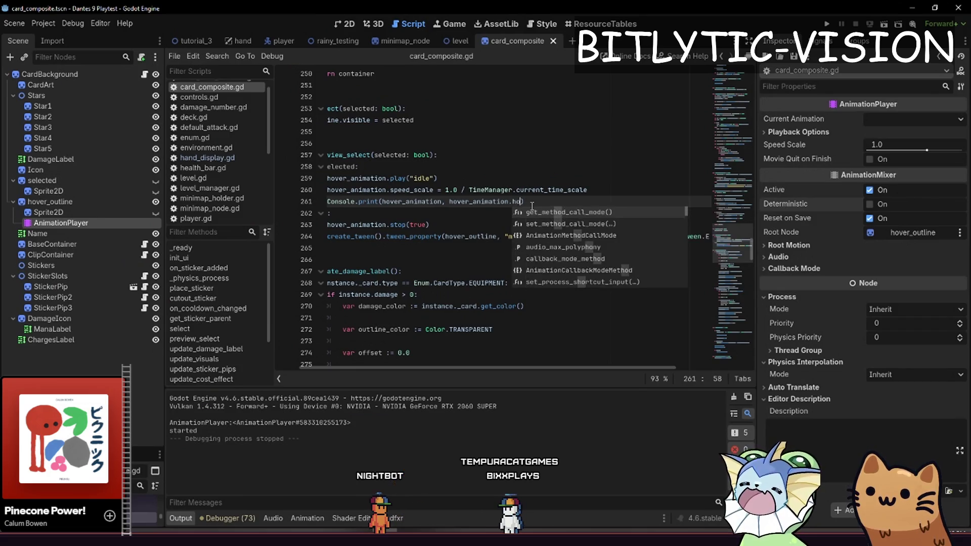
type("speed_sc")
key("Return")
key("F5")
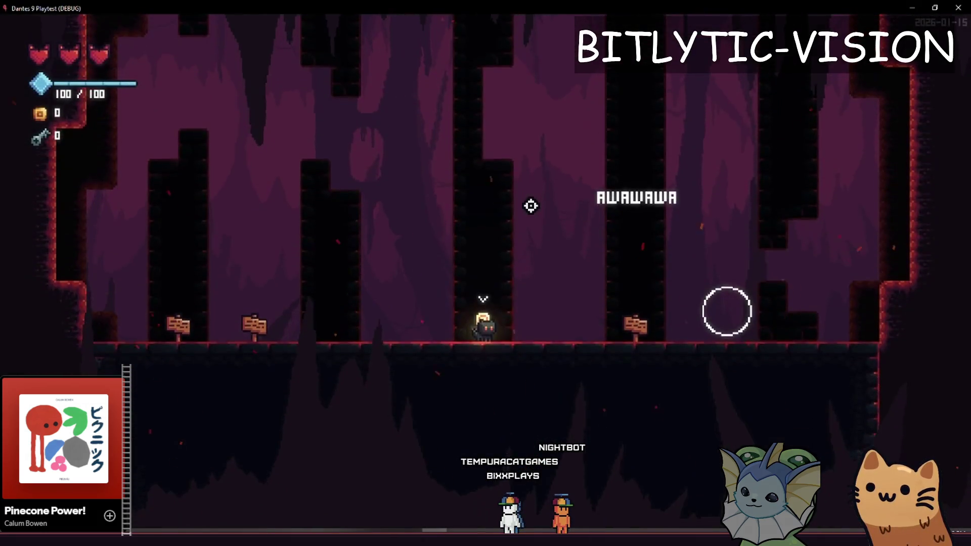
Walk into the card tutorial until speed_scale prints 1.0, then stop the game
key("F1")
key("F1")
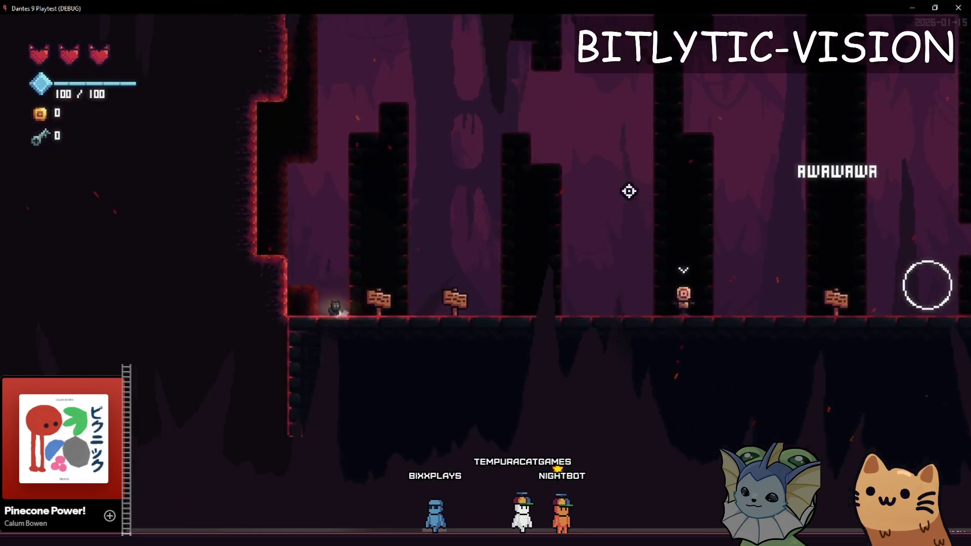
key("d")
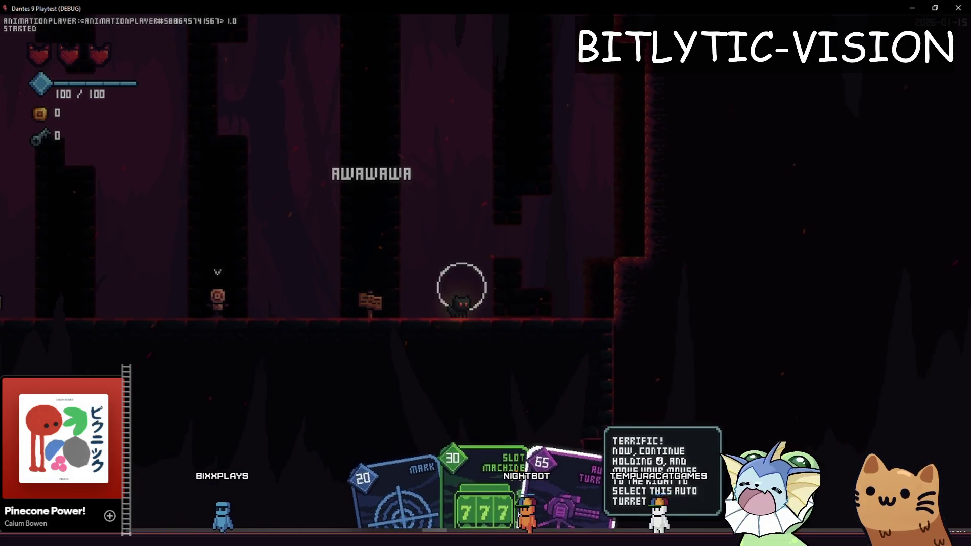
key("F8")
left_click(350, 178)
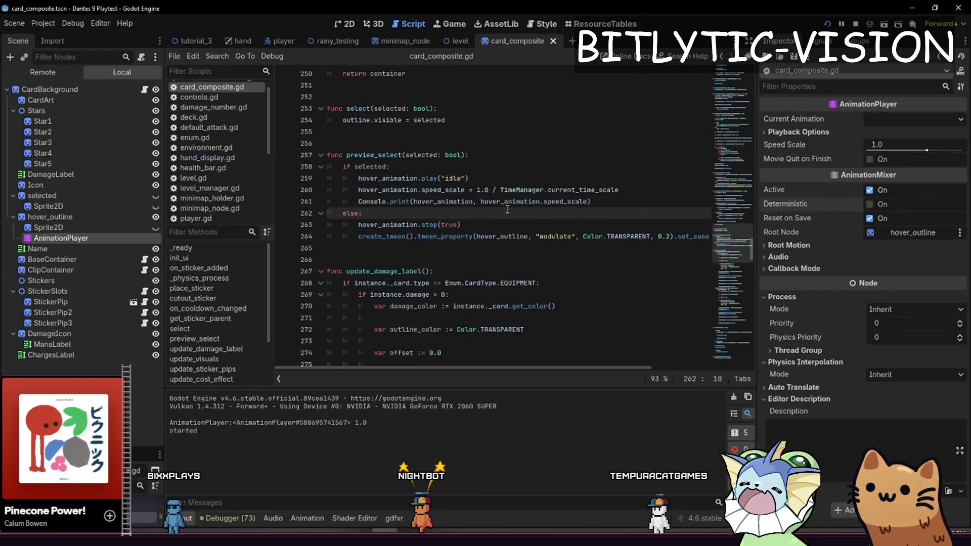
Navigate back and forth through script locations to the tutorial_3 room script
left_click(388, 178, "ctrl")
key("alt+Left")
key("alt+Left")
key("alt+Left")
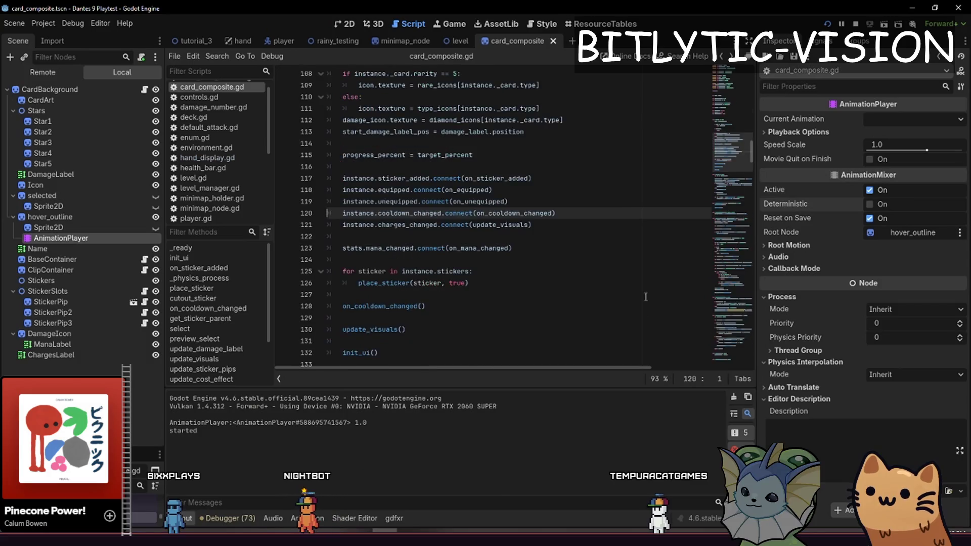
key("alt+Right")
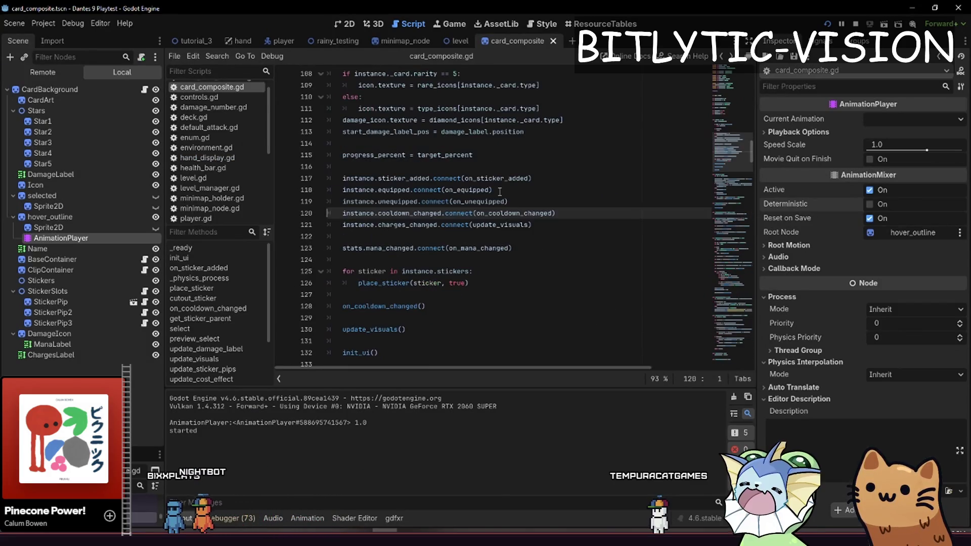
key("alt+Right")
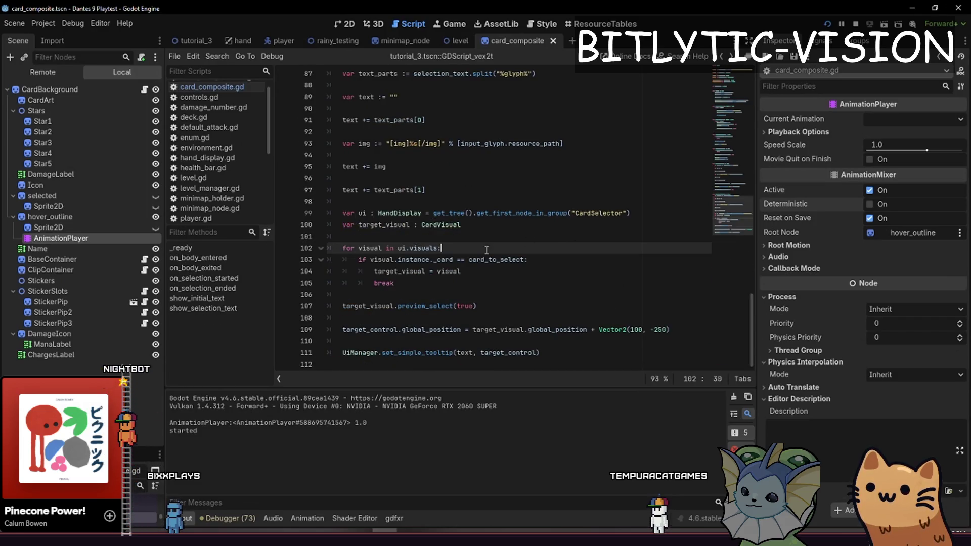
left_click(500, 303)
key("Up")
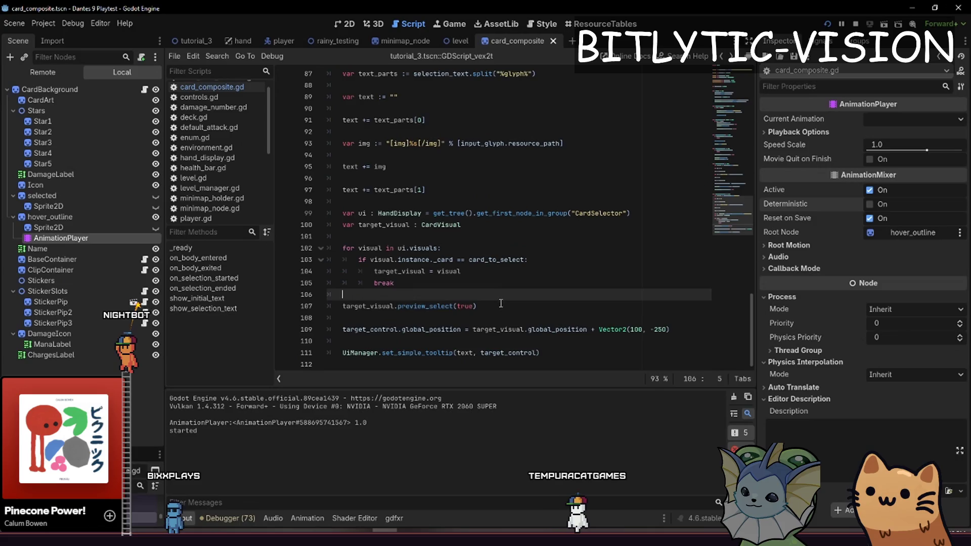
scroll(501, 303, "up", 4)
Trace the selection handlers up to card_selection_started on line 24 and search the project for it
left_click(371, 201)
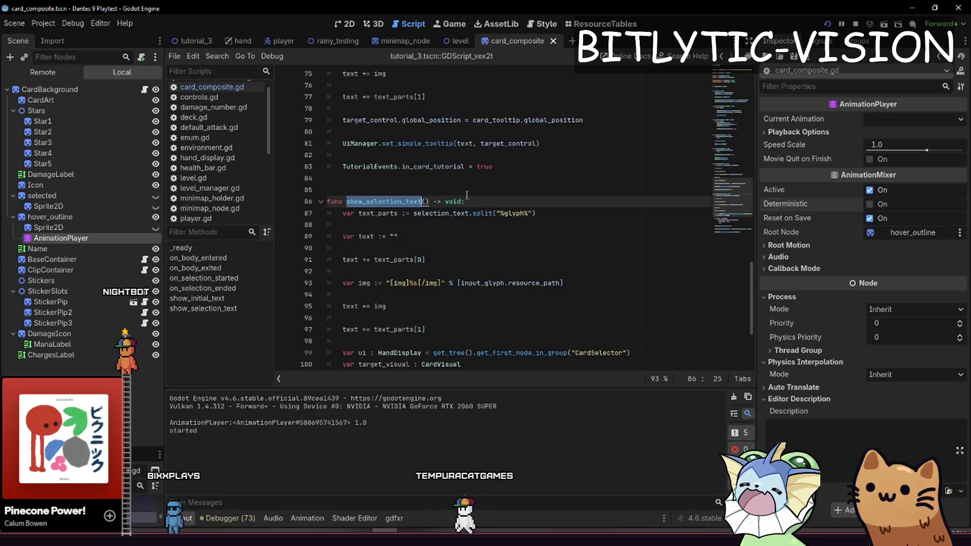
scroll(466, 195, "up", 12)
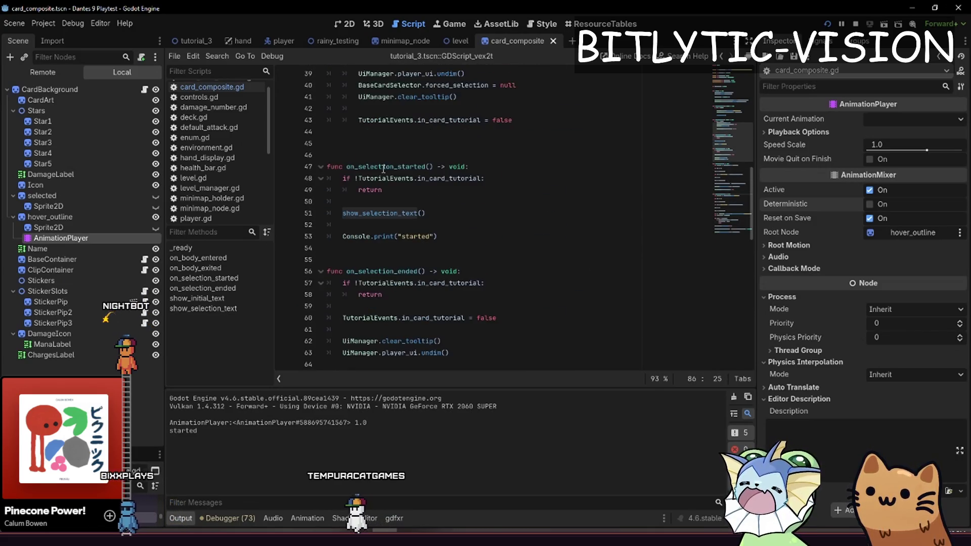
double_click(383, 167)
scroll(470, 230, "up", 11)
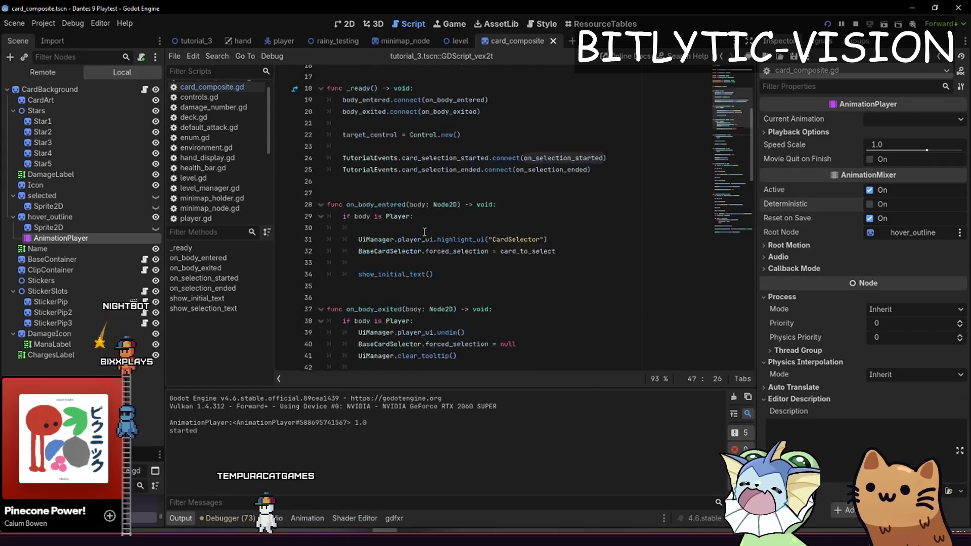
double_click(461, 270)
key("ctrl+shift+f")
key("Return")
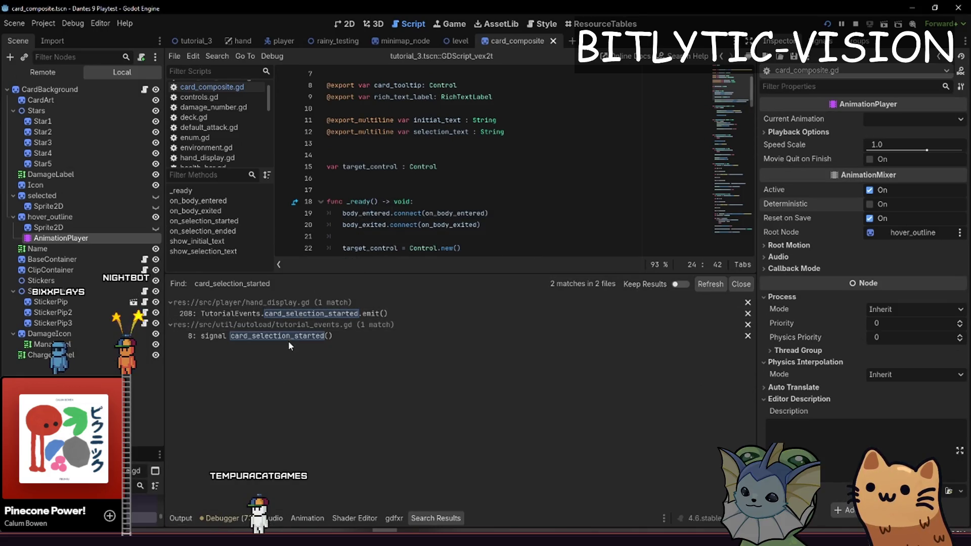
Open the hand_display.gd match at line 208 and examine the on_selection_started function
left_click(301, 313)
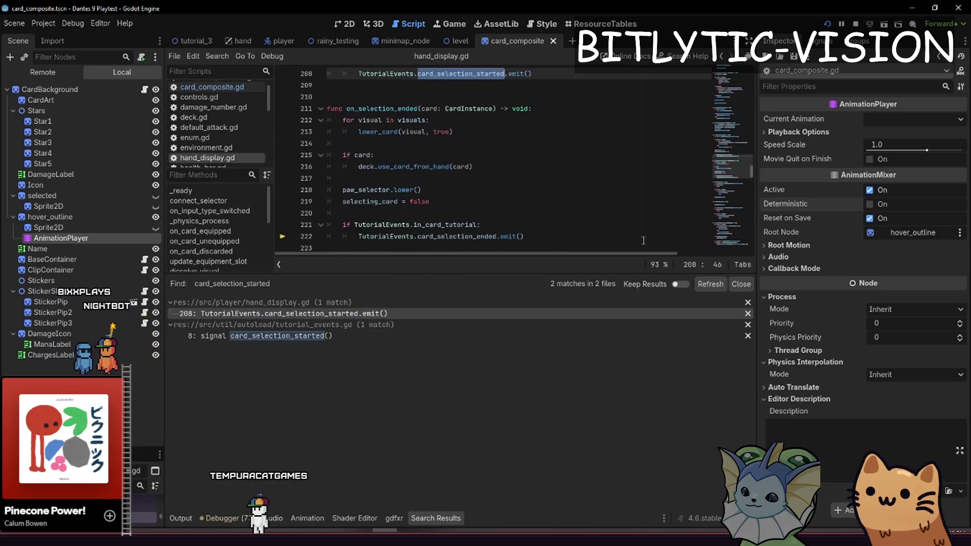
left_click(739, 284)
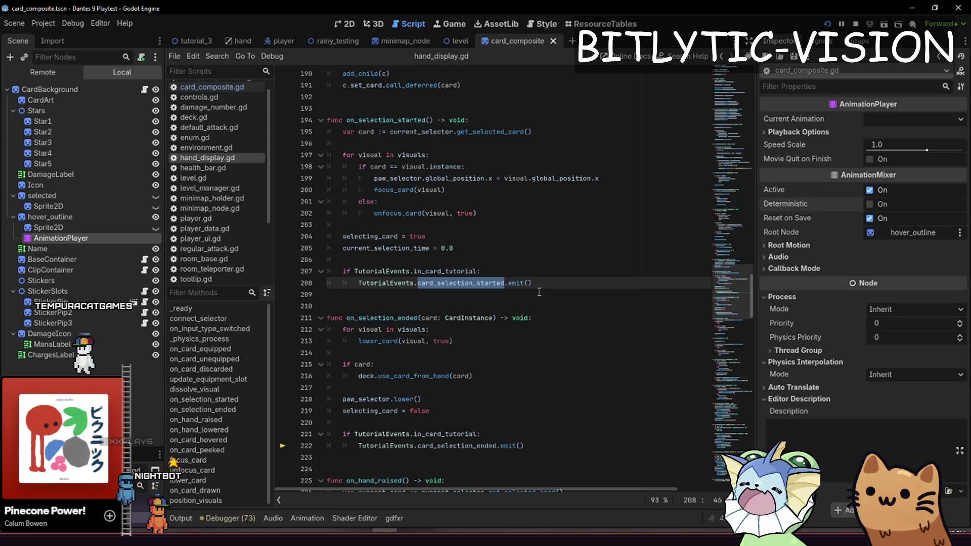
double_click(420, 120)
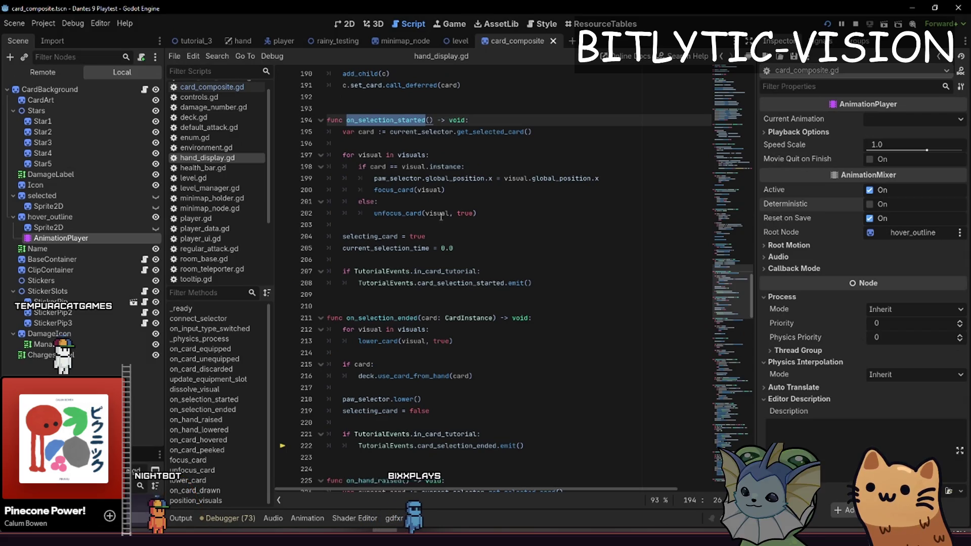
left_click(500, 230)
key("shift+alt+o")
Open base_card_selector.gd and search it for 'time'
type("base_card_S")
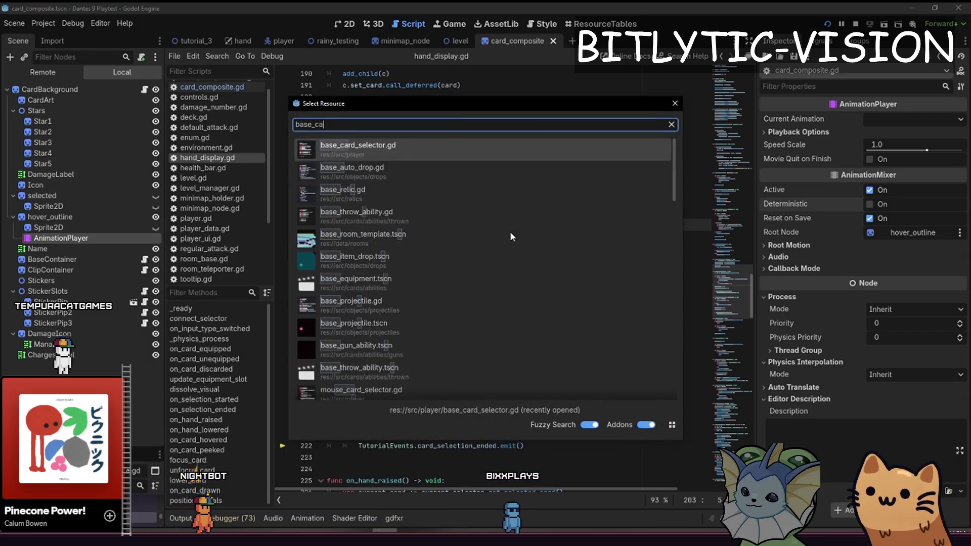
key("Return")
key("ctrl+f")
type("time")
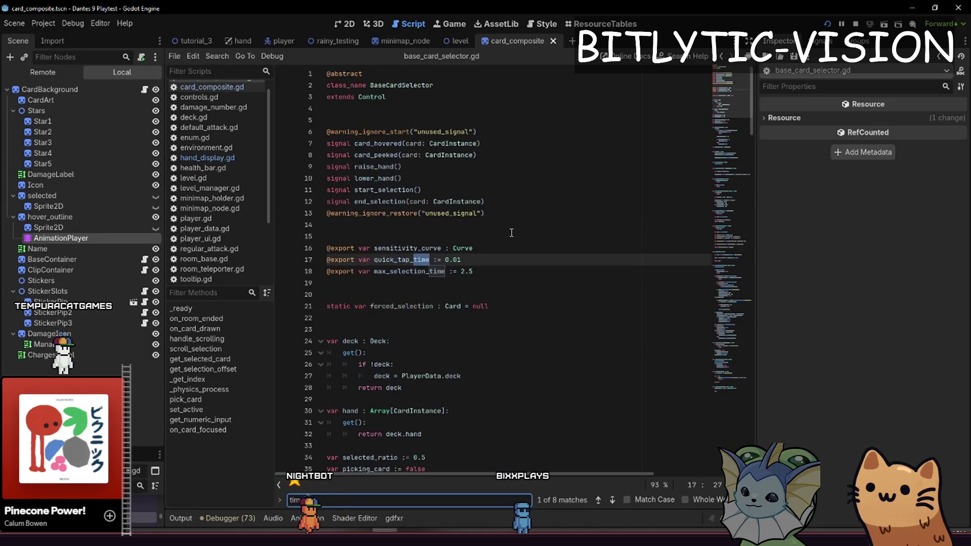
key("Return")
key("Return")
key("Return")
key("Return")
type("m")
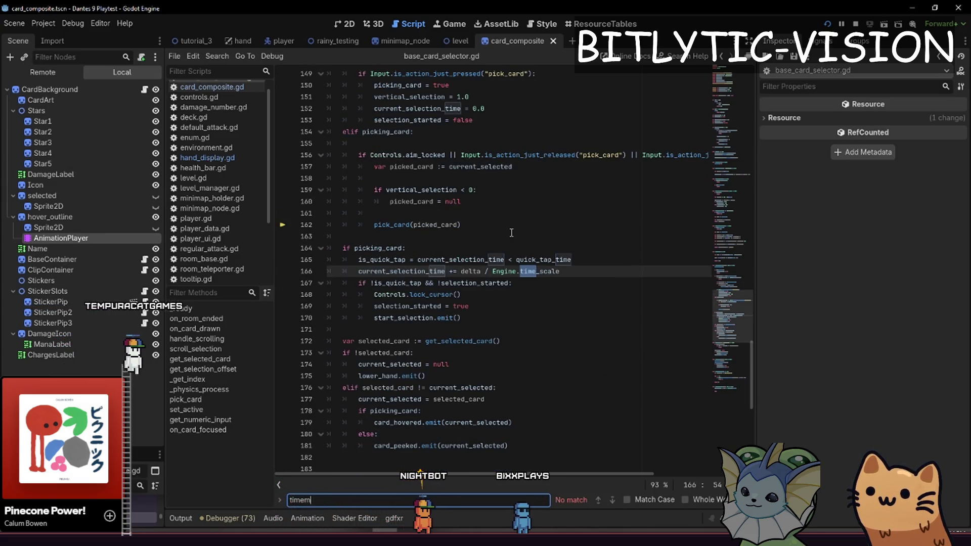
Search the whole project for TimeManager and open the hand_display.gd match on line 126
key("ctrl+shift+f")
type("TimeMana")
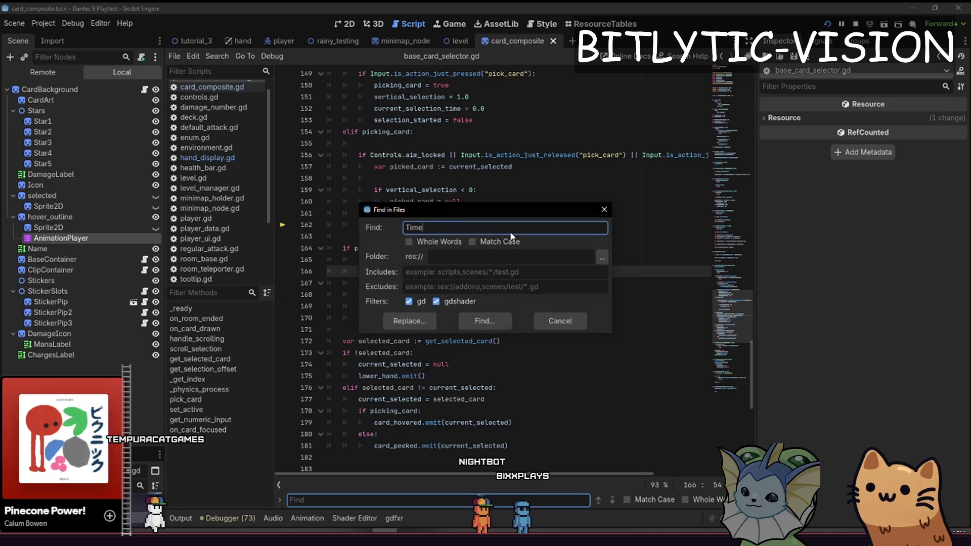
key("Tab")
key("Tab")
type("s")
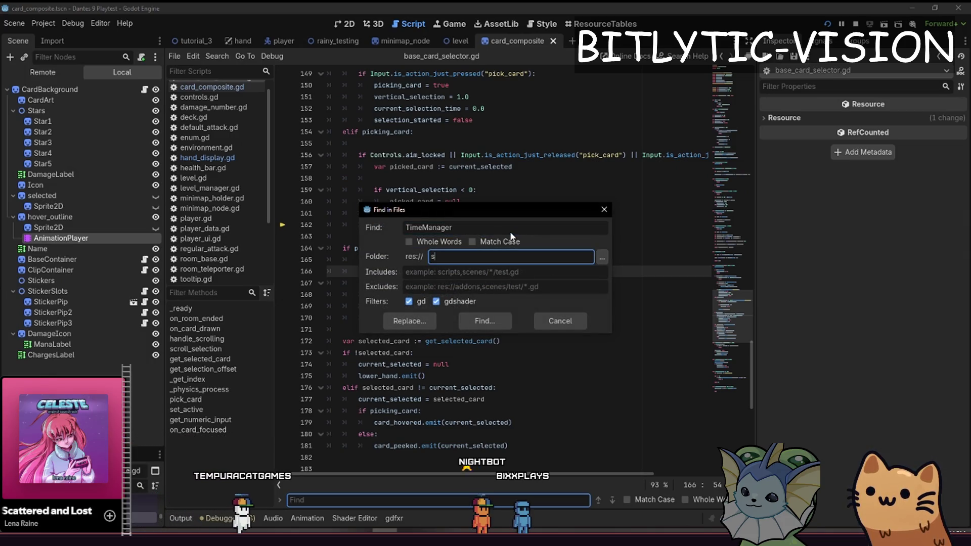
key("Return")
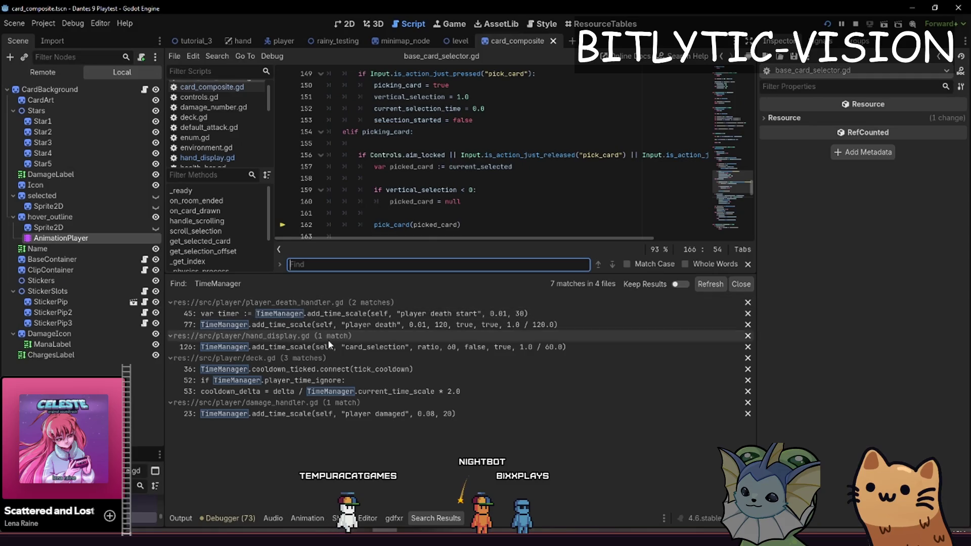
left_click(307, 347)
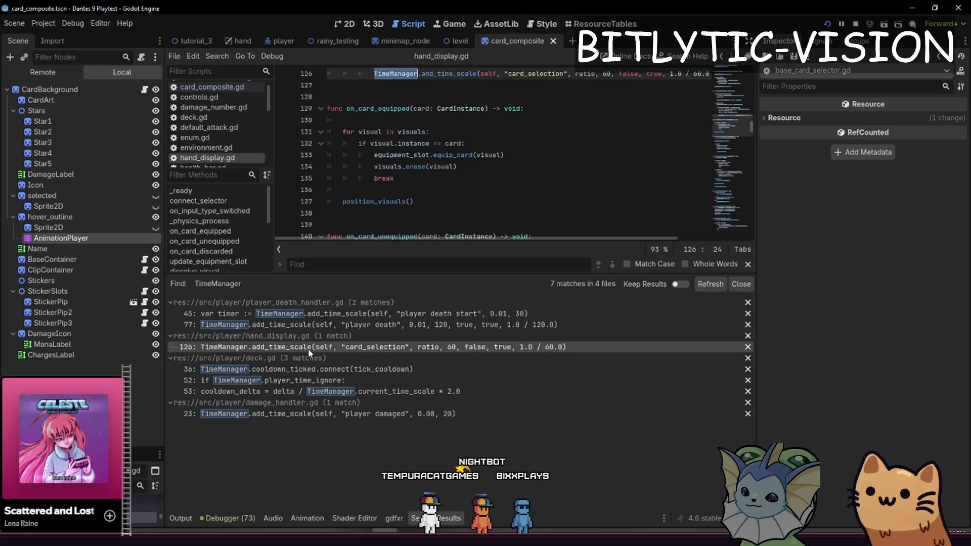
Review the time-scale selection code on lines 118–126 of hand_display.gd, then return to card_composite.gd
scroll(439, 183, "up", 3)
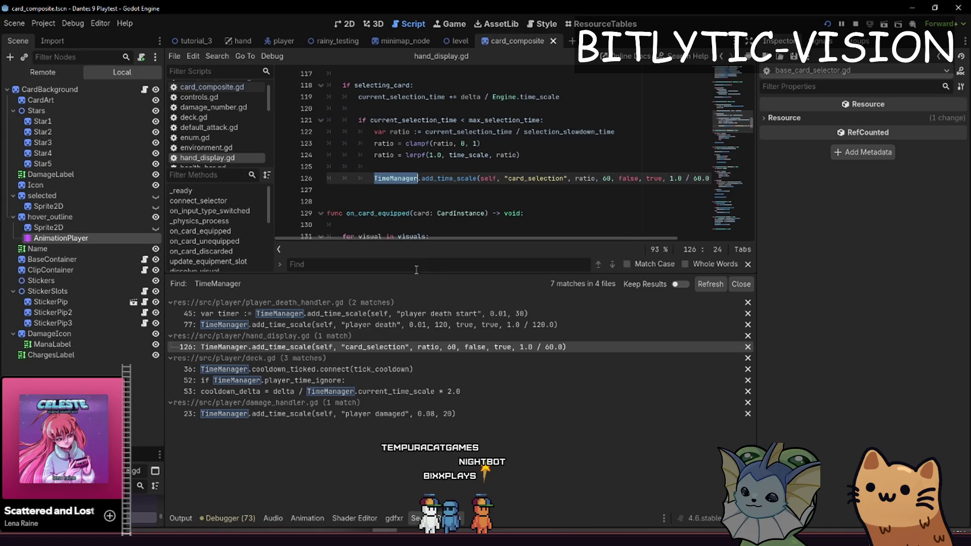
left_click_drag(432, 272, 435, 405)
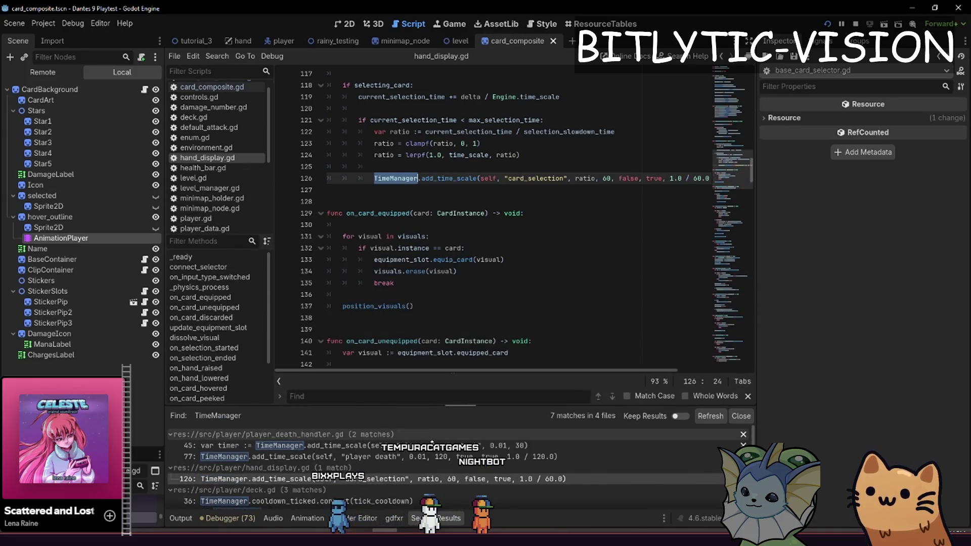
left_click(465, 290)
left_click_drag(458, 190, 405, 86)
left_click(458, 190)
left_click(521, 155)
left_click_drag(521, 155, 354, 108)
left_click(520, 154)
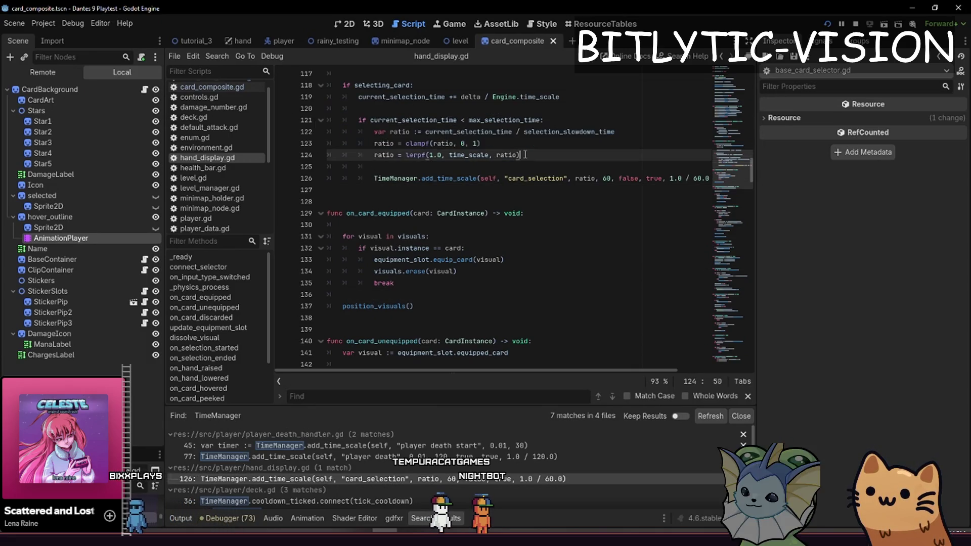
left_click(143, 91)
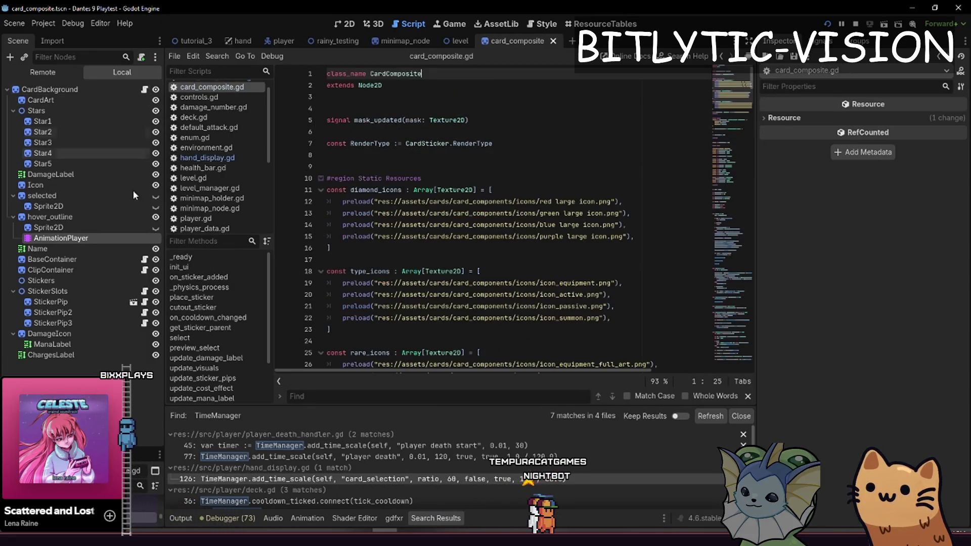
Inspect the hover outline's AnimationPlayer node, then close the animation panel
left_click(123, 238)
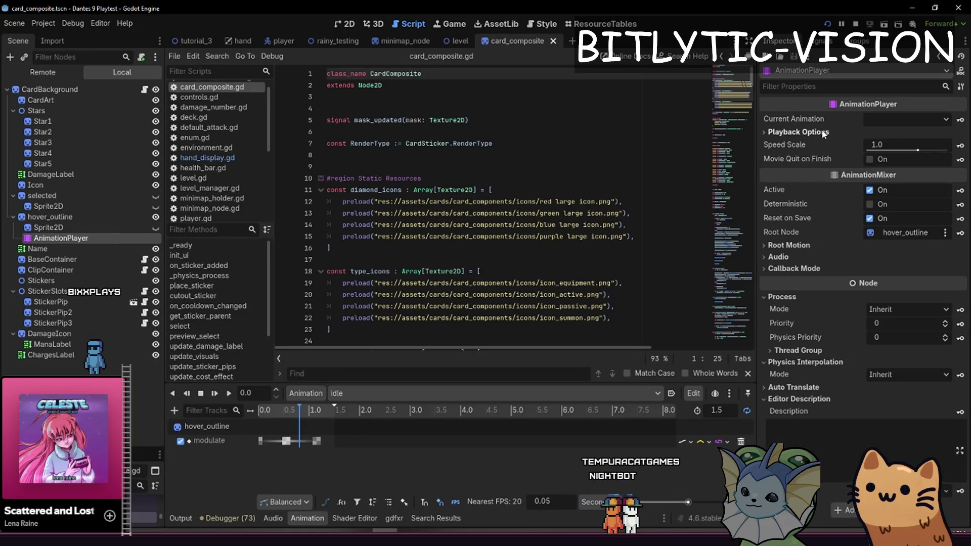
scroll(553, 236, "down", 15)
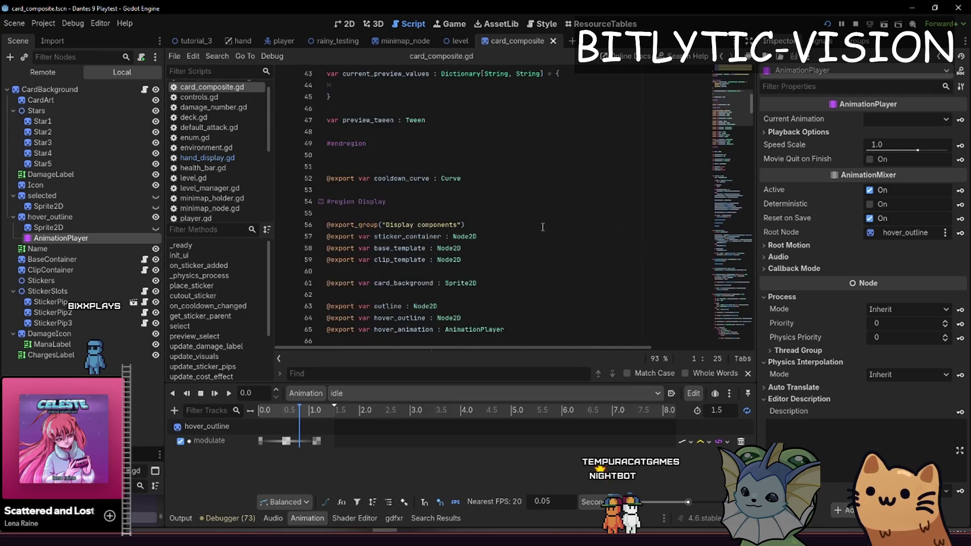
scroll(553, 236, "down", 15)
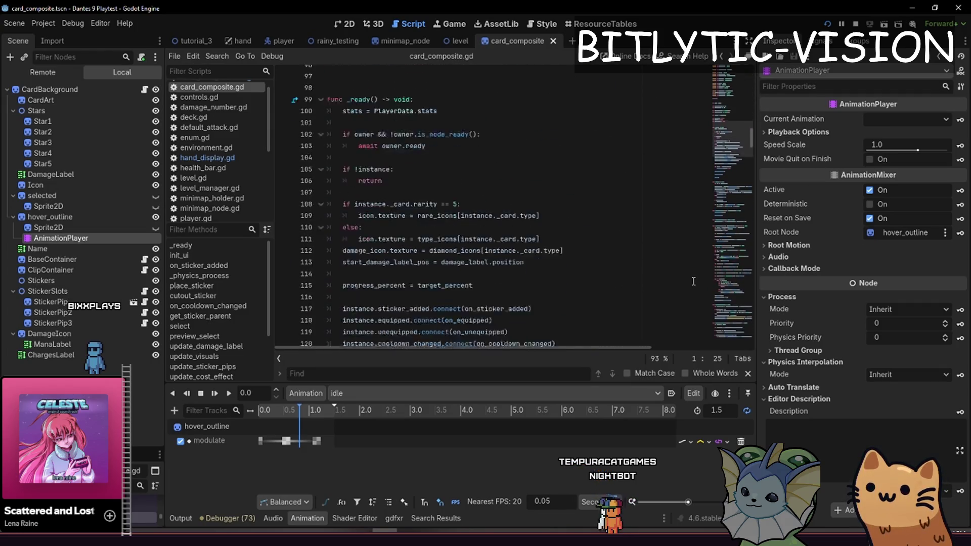
scroll(606, 228, "down", 9)
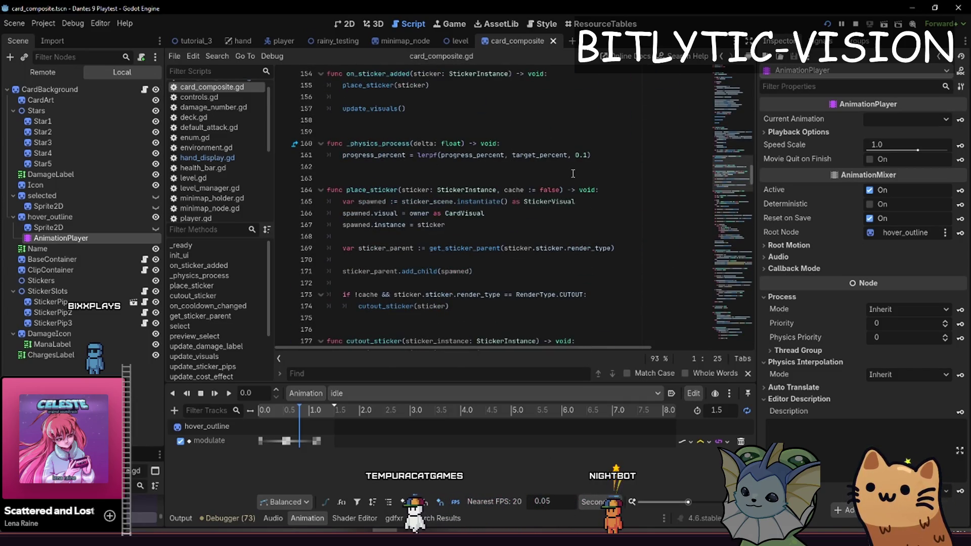
scroll(573, 173, "down", 4)
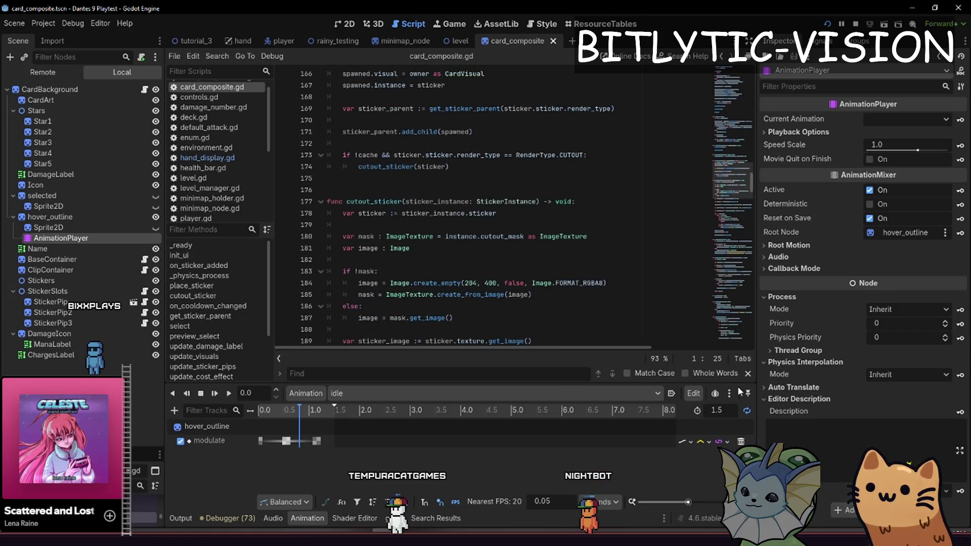
left_click(307, 517)
scroll(480, 280, "down", 20)
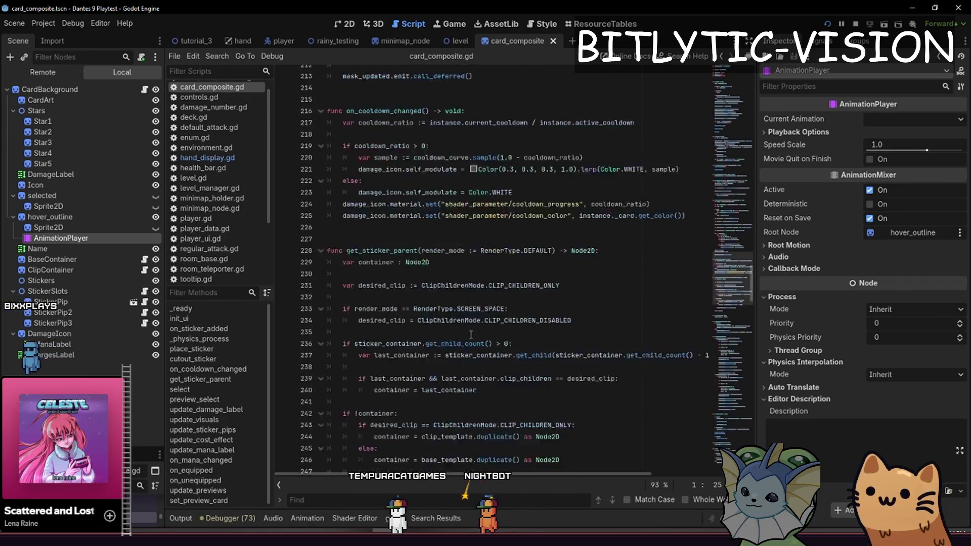
scroll(506, 298, "down", 3)
scroll(592, 354, "up", 5)
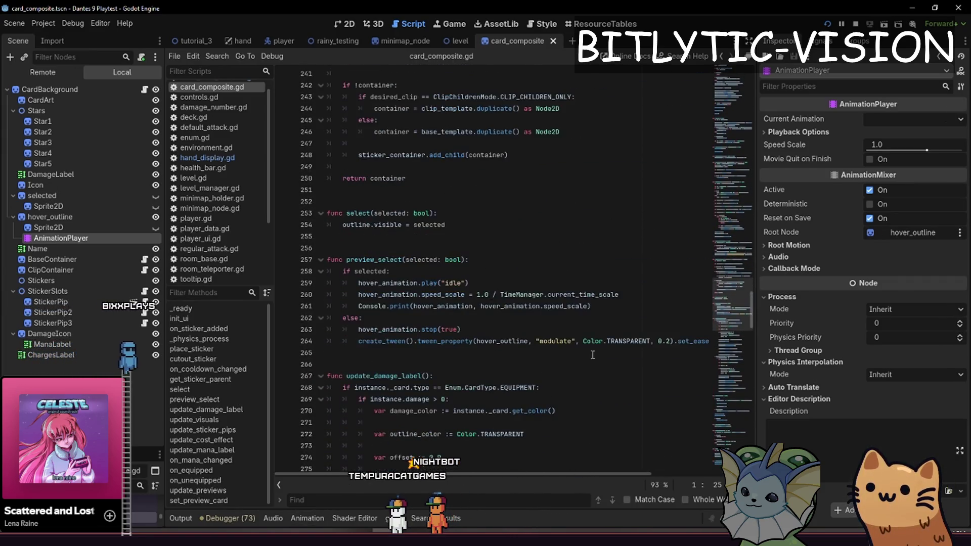
Remove the speed_scale line and the Console.print debug line from preview_select
mouse_move(632, 306)
left_mouse_down()
mouse_move(635, 290)
mouse_move(358, 294)
left_mouse_up()
key("ctrl+c")
key("BackSpace")
key("shift+Down")
key("shift+End")
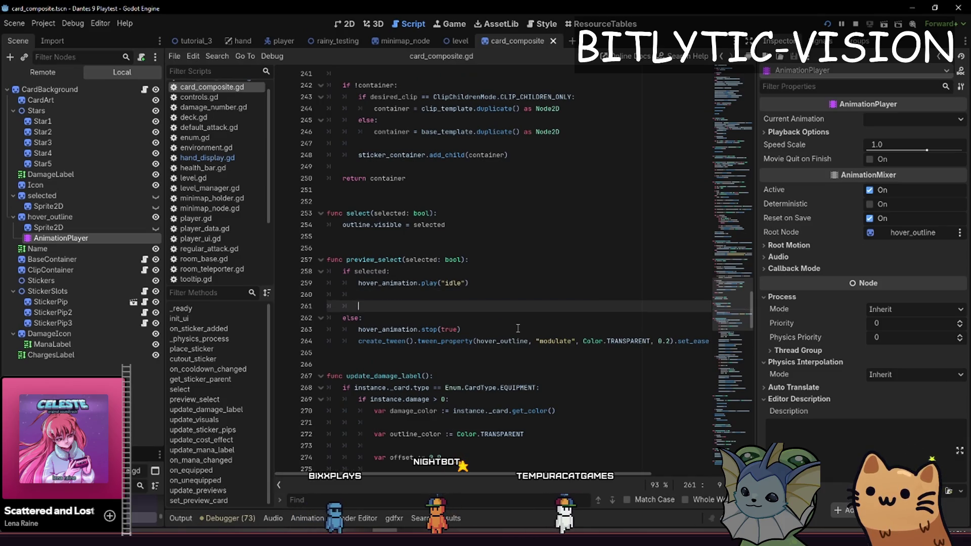
key("BackSpace")
Paste the speed_scale line into _physics_process below line 161, then save and run
key("ctrl+f")
type("phys")
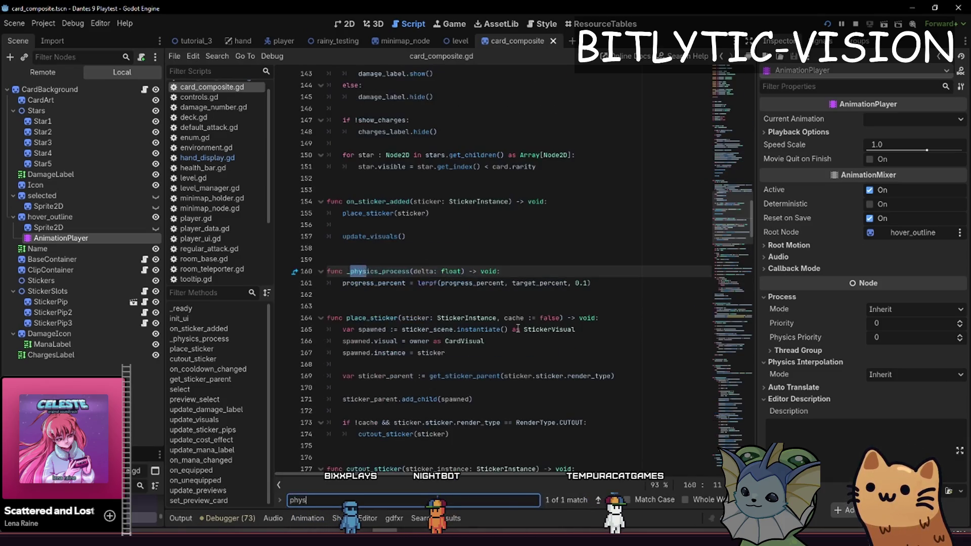
key("Escape")
key("Down")
key("Return")
key("ctrl+v")
key("F5")
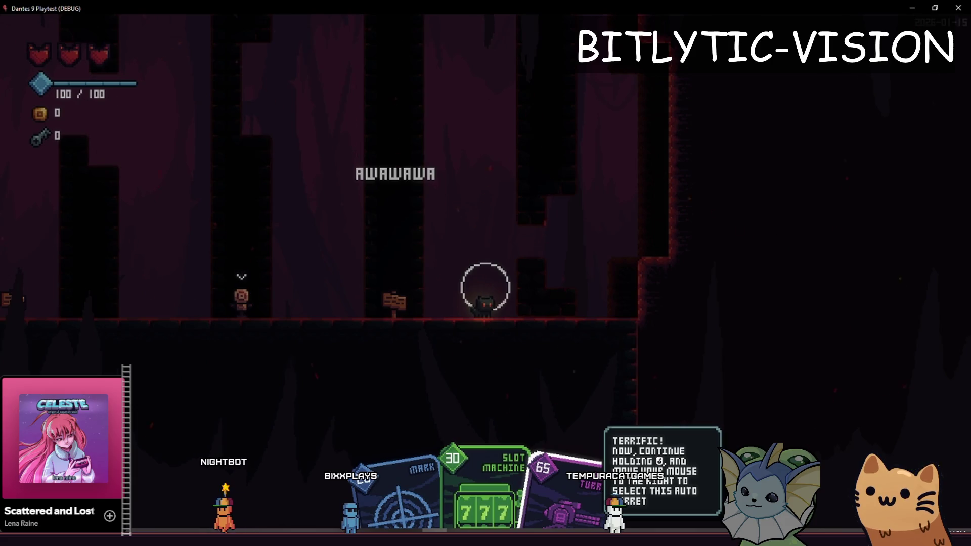
Restart the playtest and try right-click card selection and attacking in the tutorial room
key("F8")
key("F5")
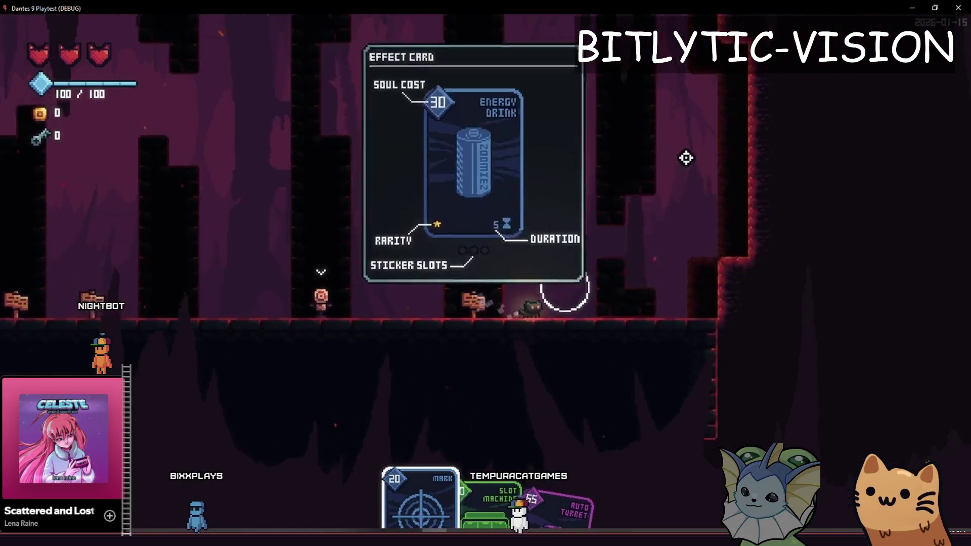
right_click(685, 156)
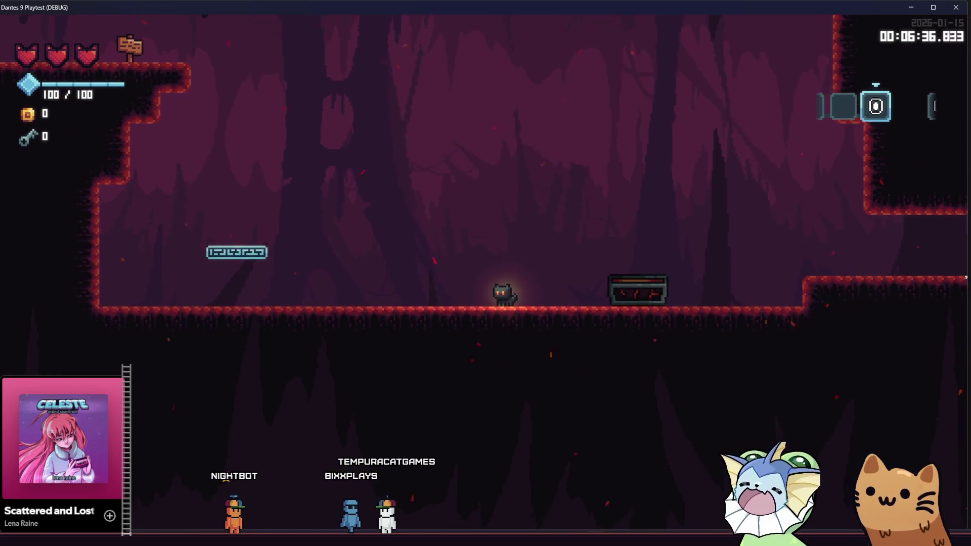
left_click(389, 307)
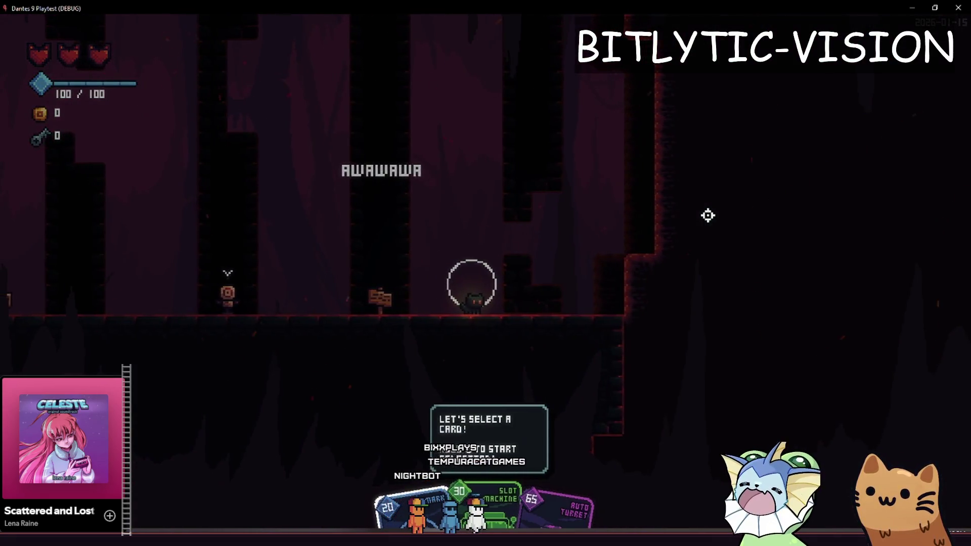
left_click_drag(670, 208, 672, 208)
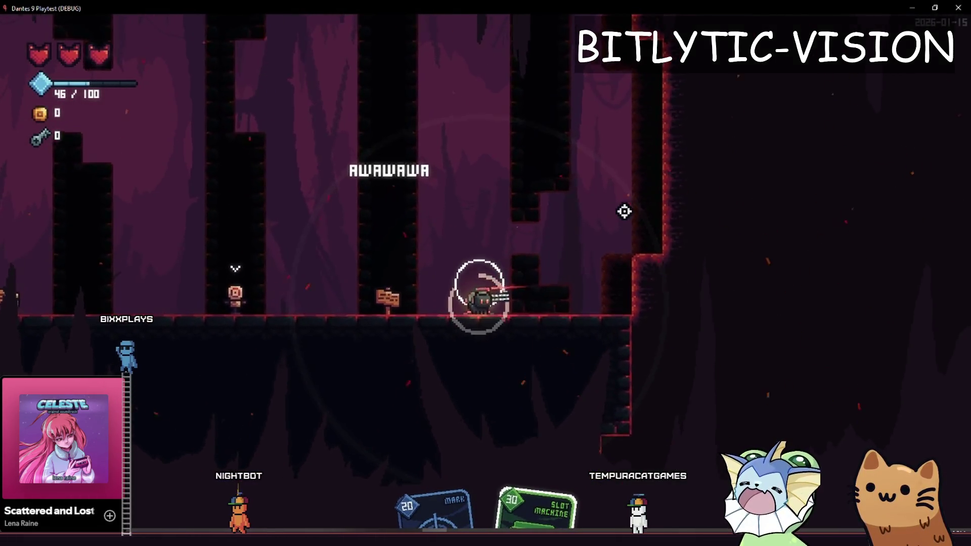
key("d")
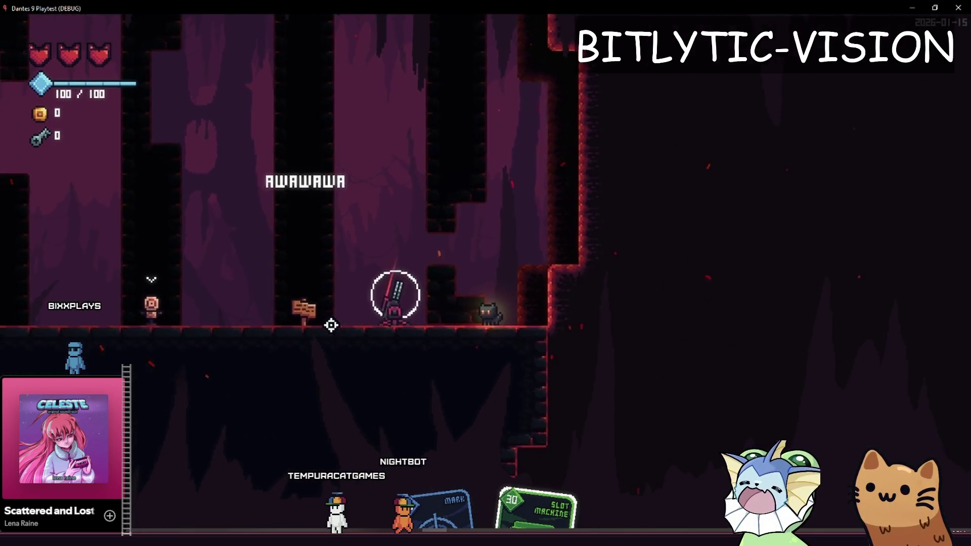
Deal the starting deck into the hand from the debug menu's CARDS options
key("F1")
left_click(107, 131)
left_click(319, 172)
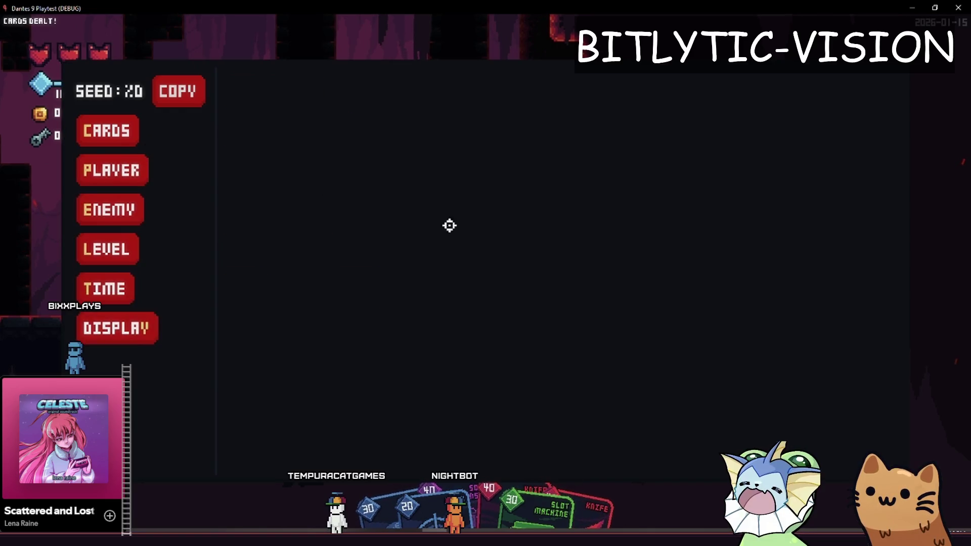
Redeal the STARTING DECK through the debug menu and close it
key("F1")
key("F1")
key("Return")
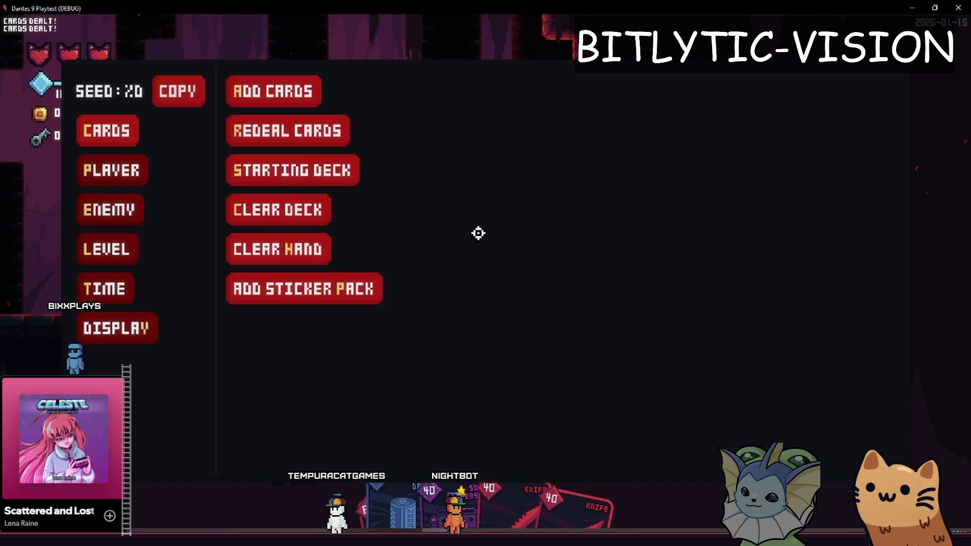
key("Down")
key("Down")
key("Return")
key("F1")
Walk the cat past the AIM/EQUIP/ATTACK signs and back to the card-selection totem
key("d")
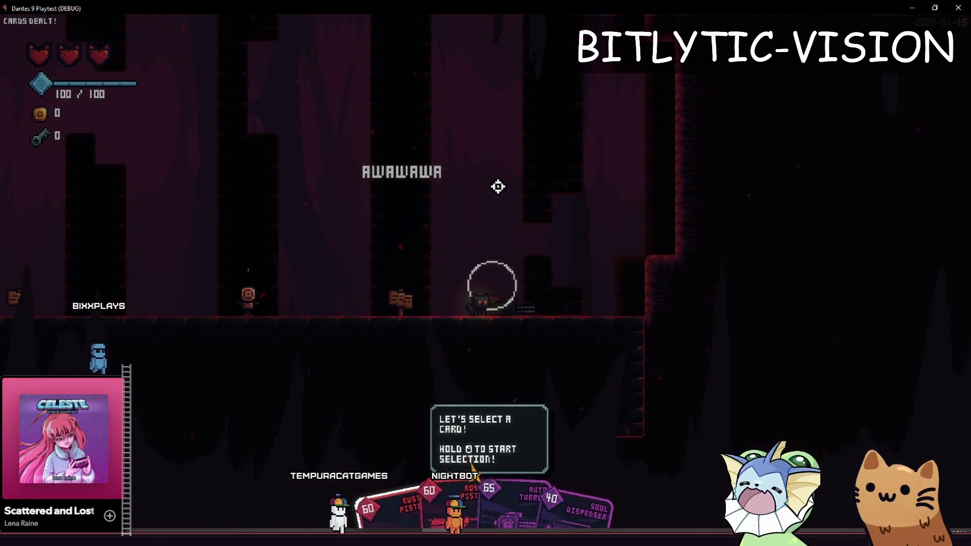
key("space")
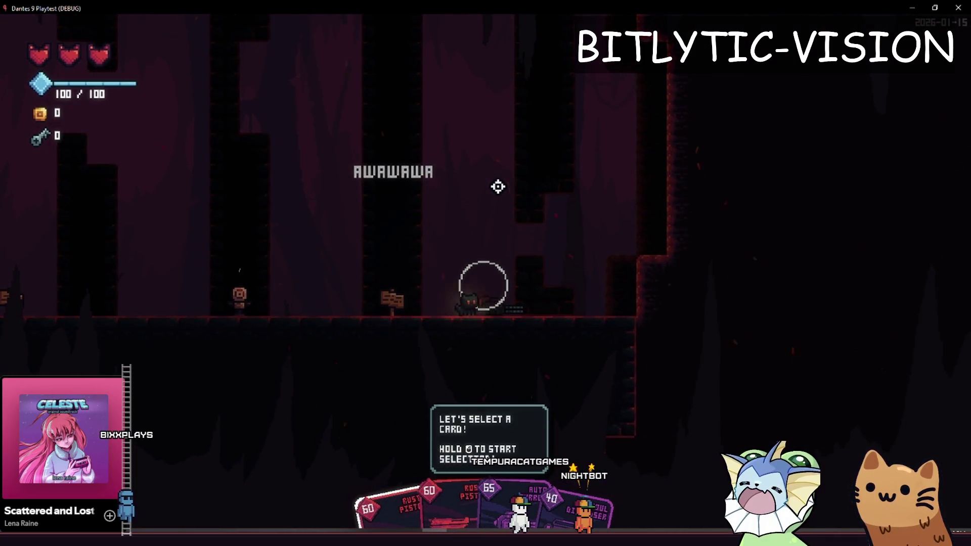
key("a")
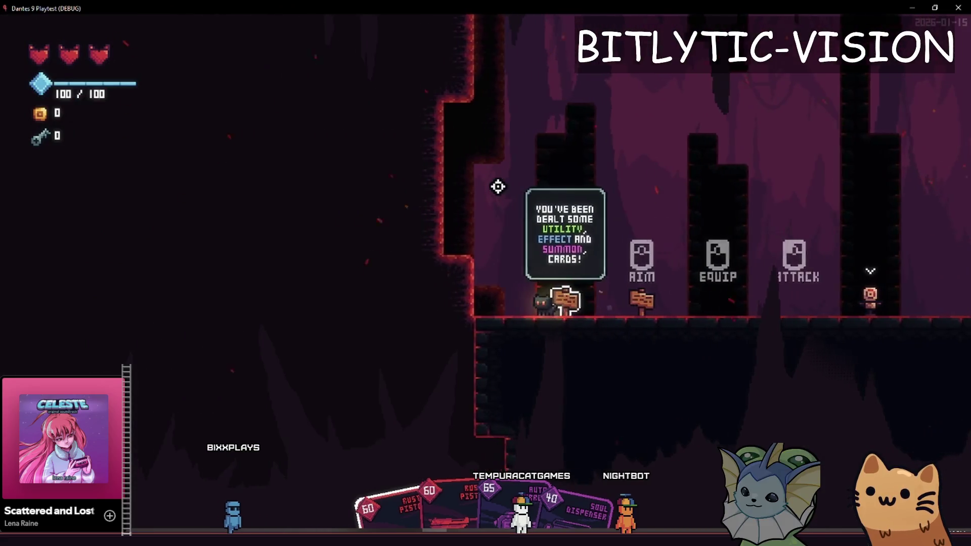
key("d")
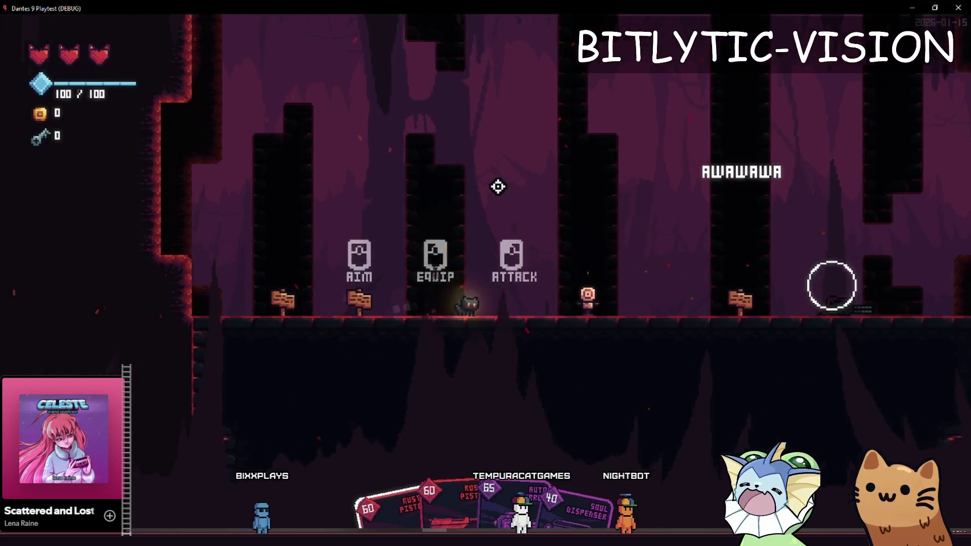
key("a")
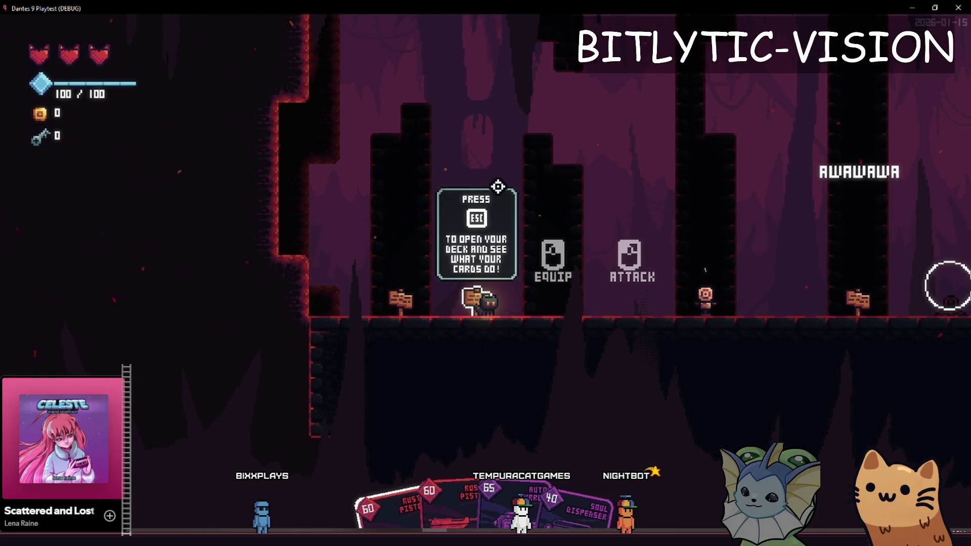
key("a")
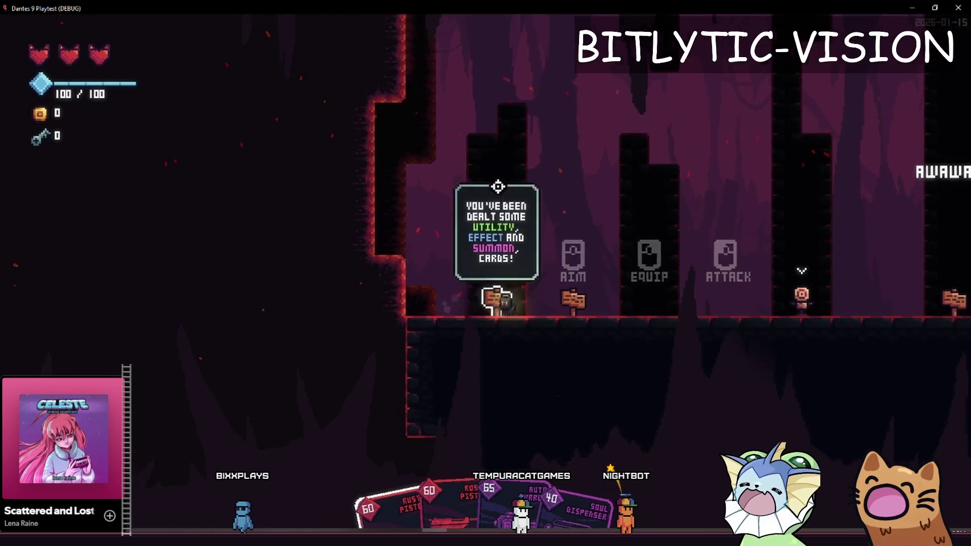
key("d")
key("a")
key("space")
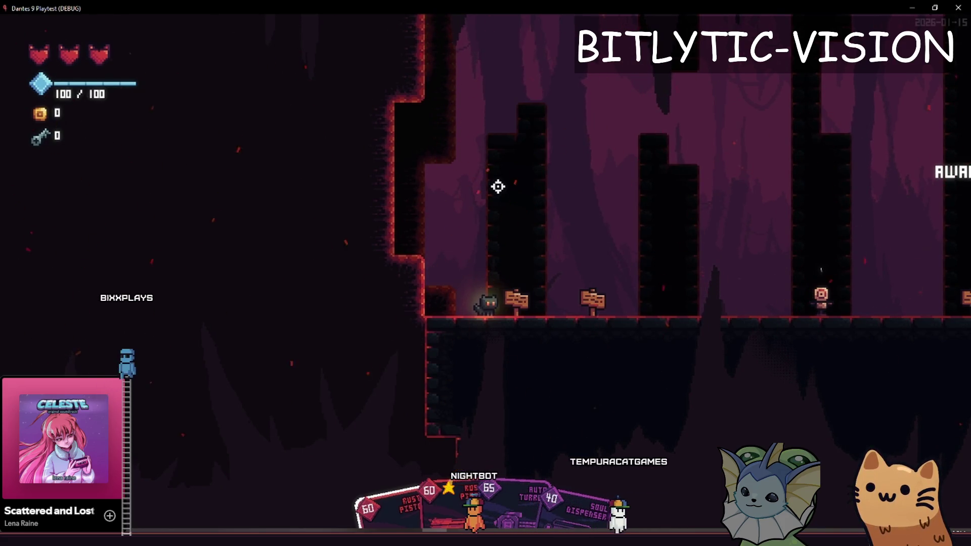
key("d")
key("d")
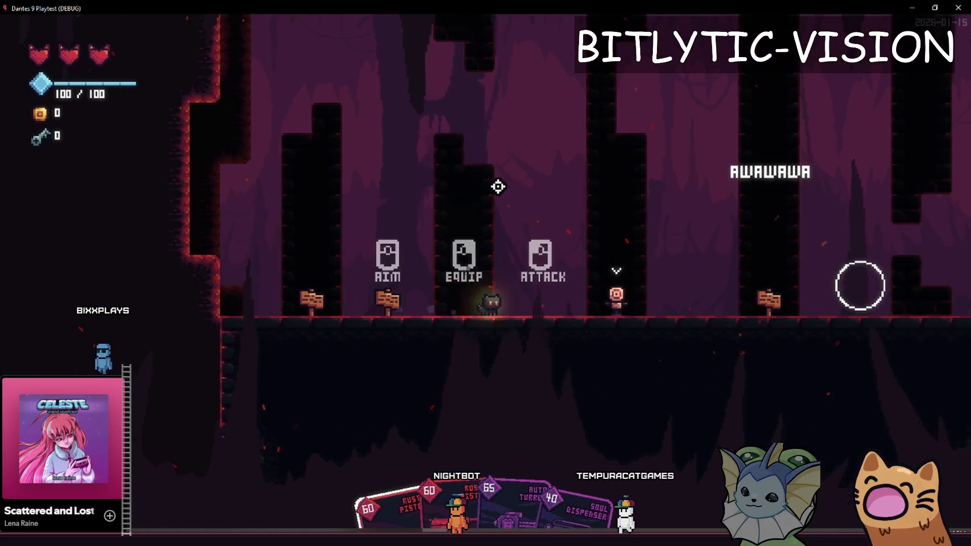
key("d")
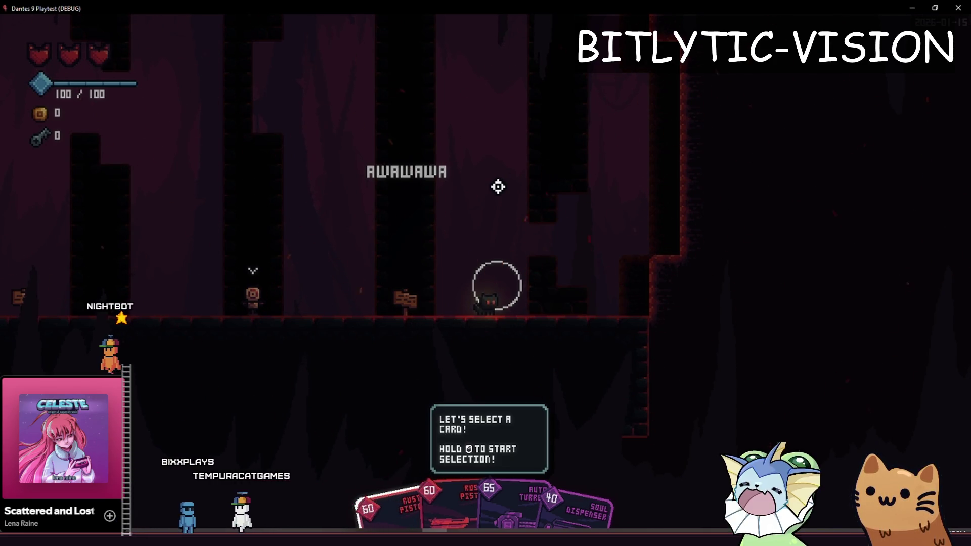
key("a")
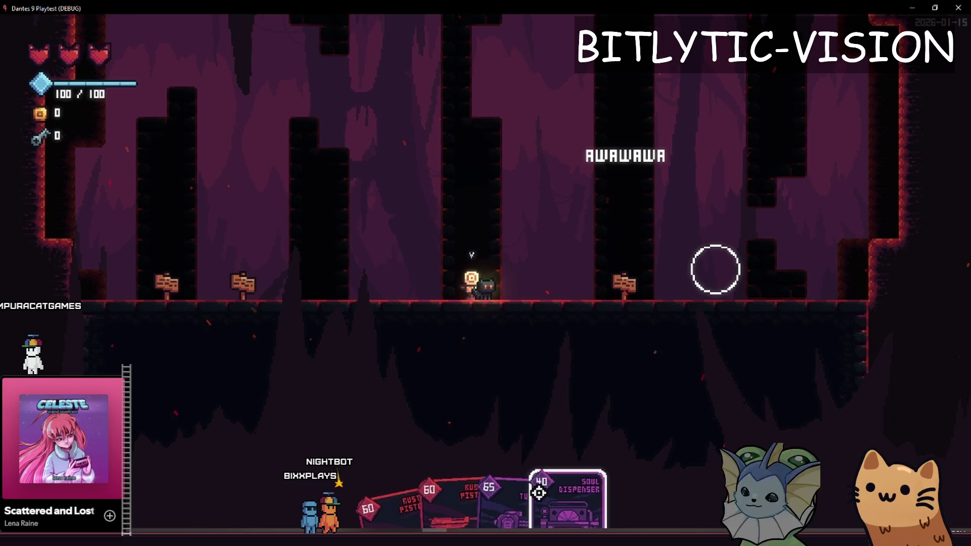
Pick the AUTO TURRET card, then run and jump the cat around the target dummy
left_click(537, 490)
key("a")
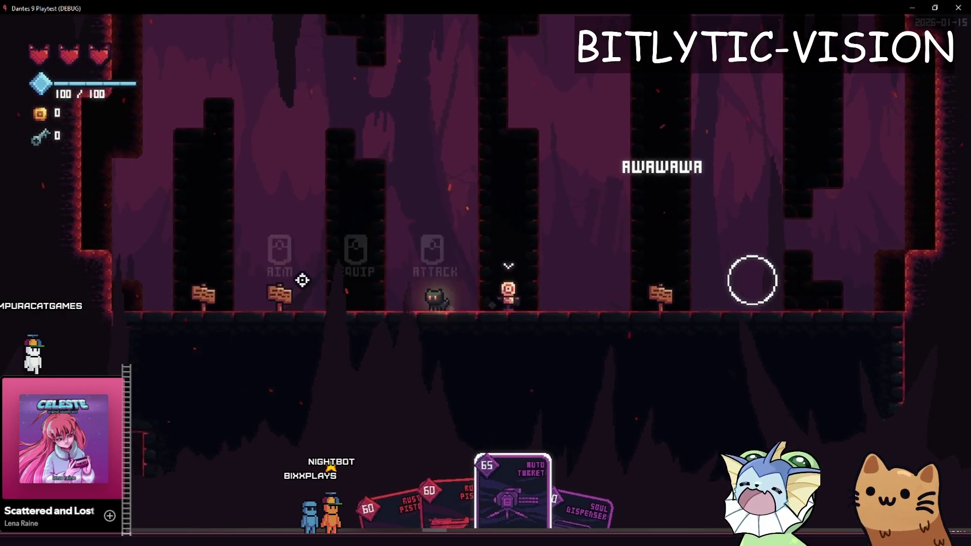
key("d")
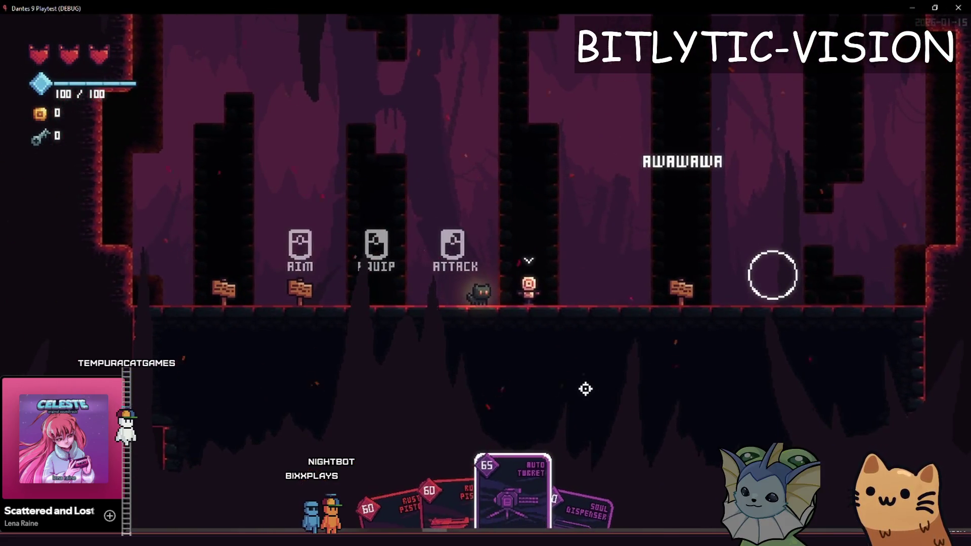
key("a")
key("d")
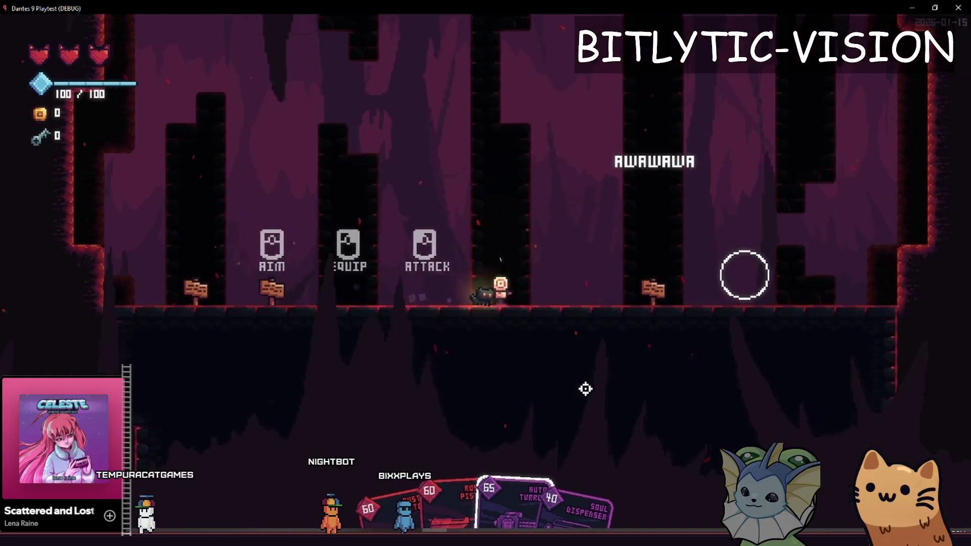
key("space")
key("a")
key("d")
key("space")
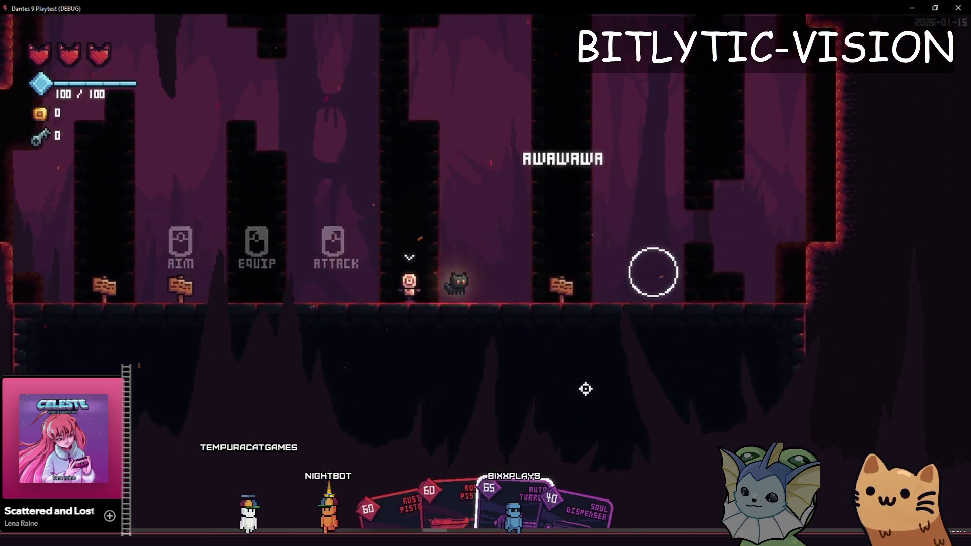
key("a")
key("space")
key("a")
key("d")
key("space")
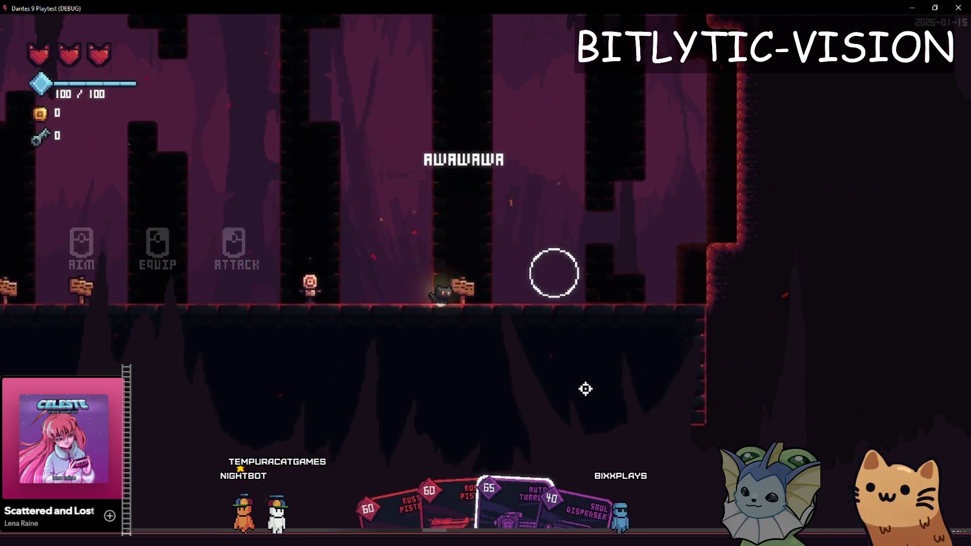
key("a")
key("d")
key("space")
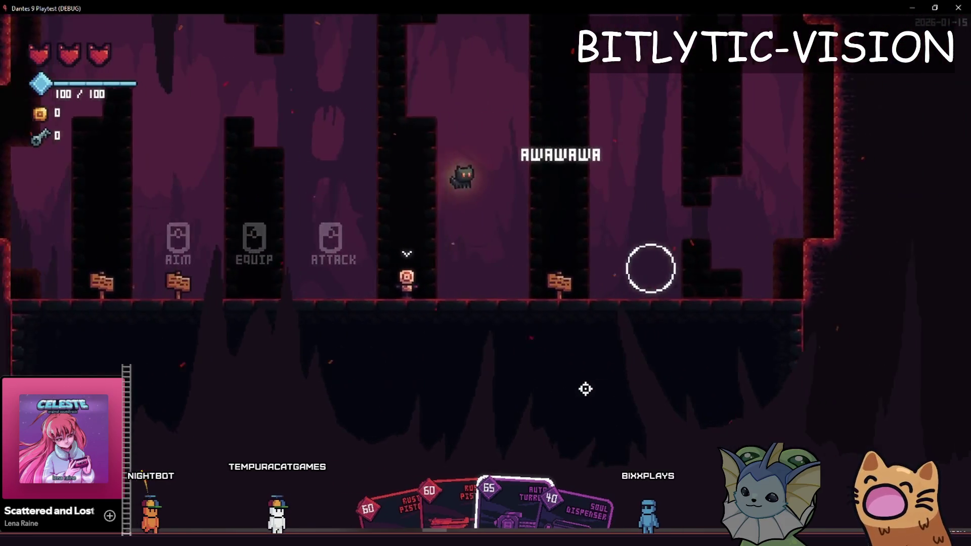
Run the cat back and forth, ending far left at the AIM hint
key("a")
key("d")
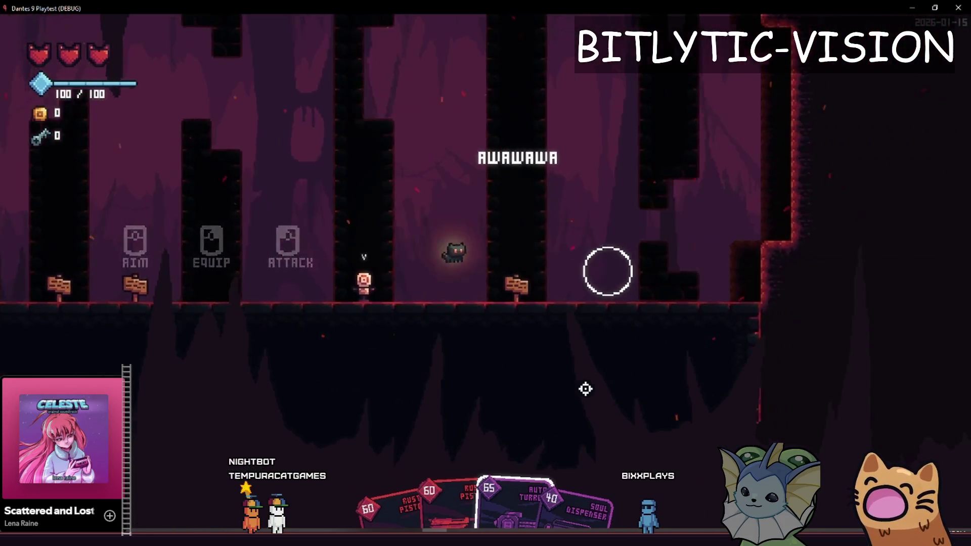
key("a")
key("d")
key("a")
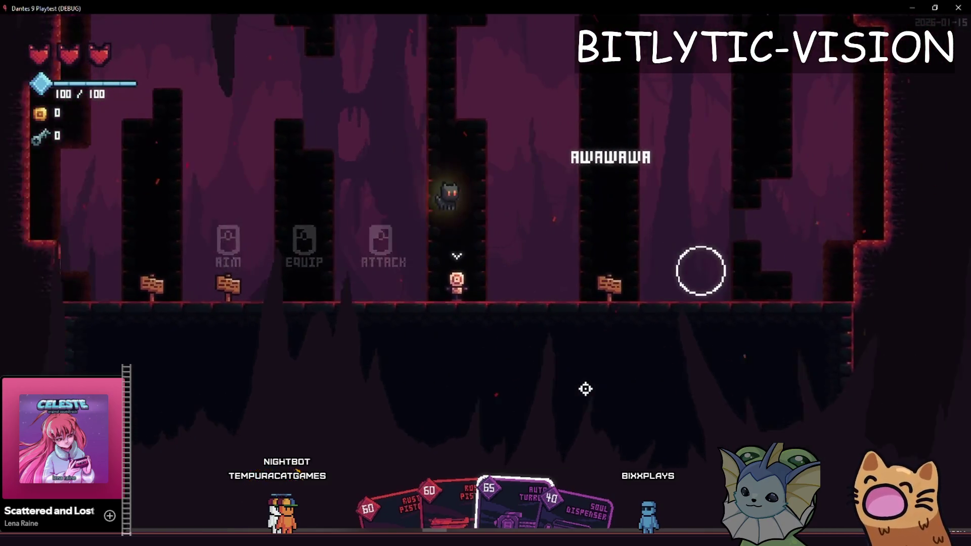
key("d")
key("a")
key("a")
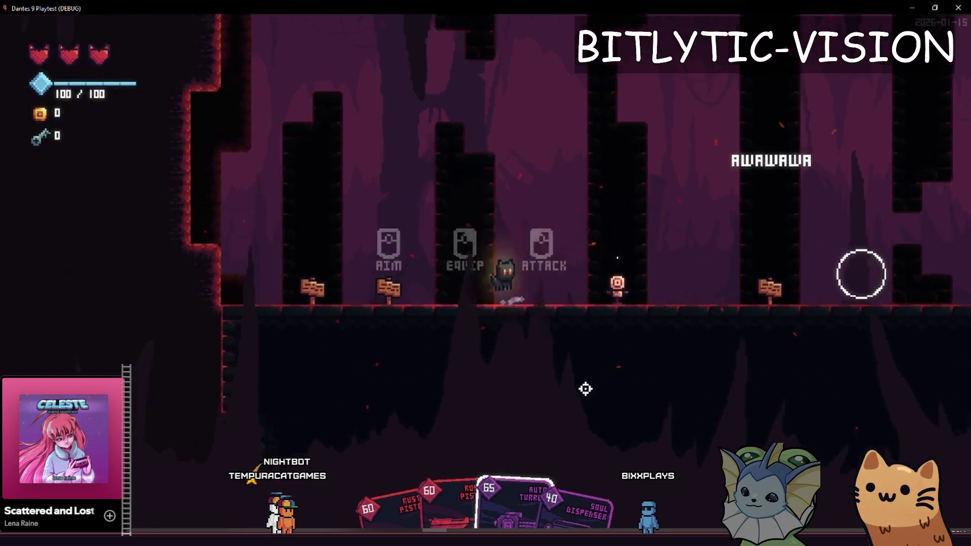
key("a")
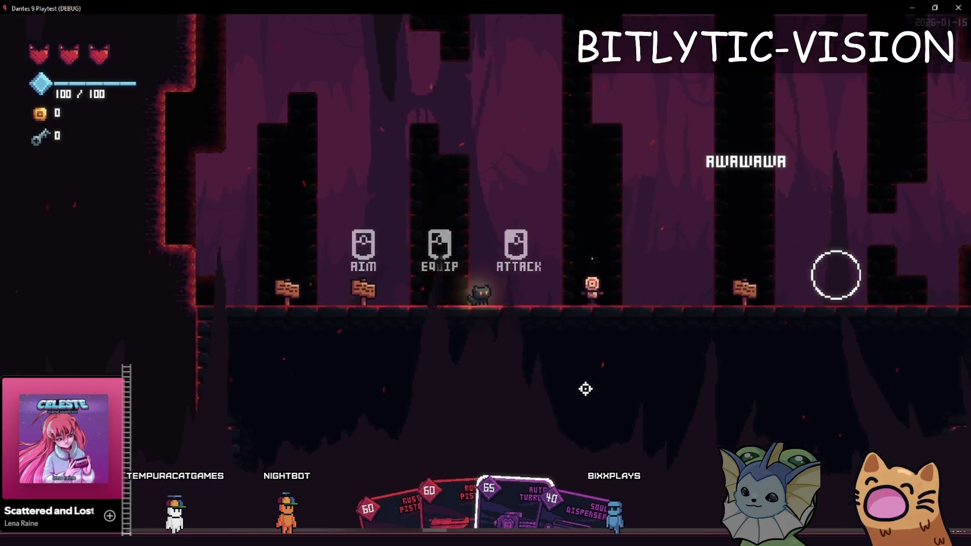
Jump up the pillar and onto the signpost showing the Energy Drink Effect Card info
key("d")
key("space")
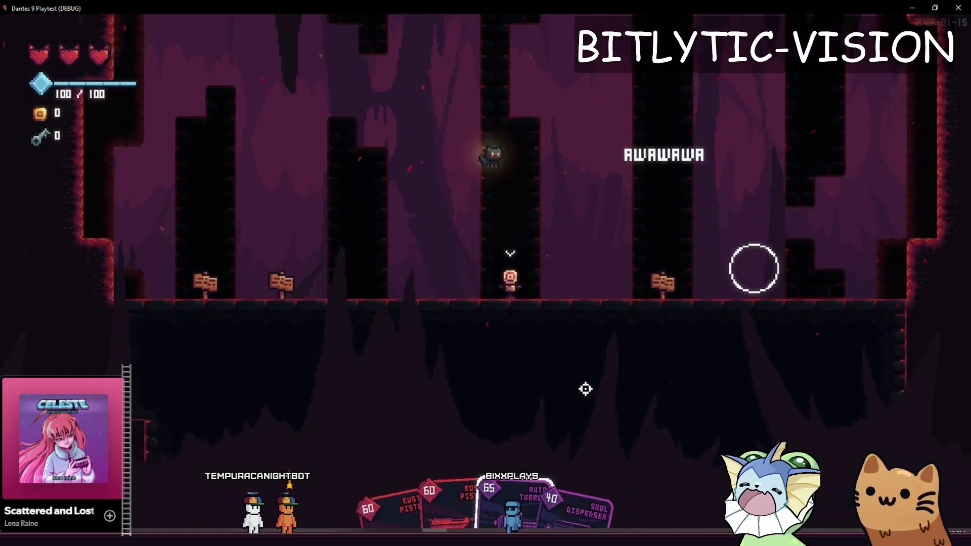
key("d")
key("space")
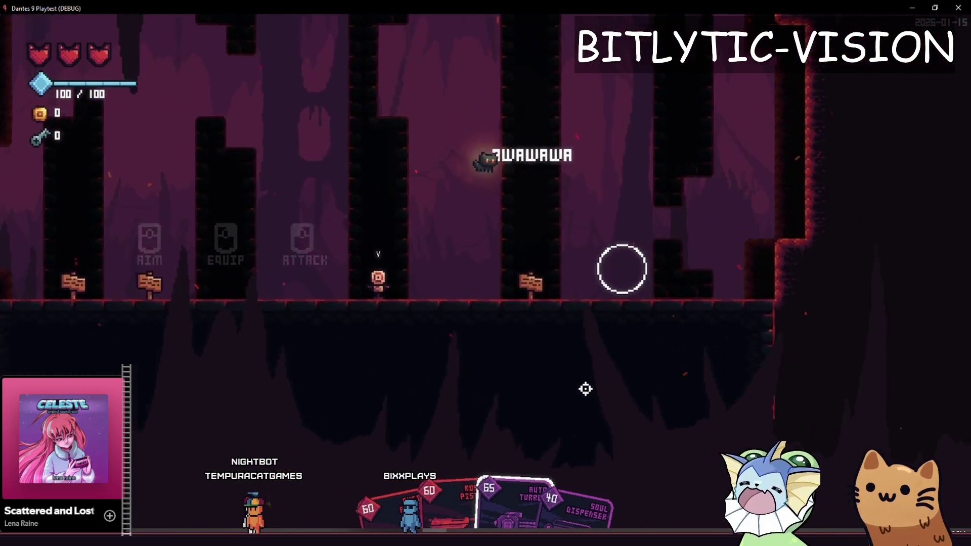
key("a")
key("space")
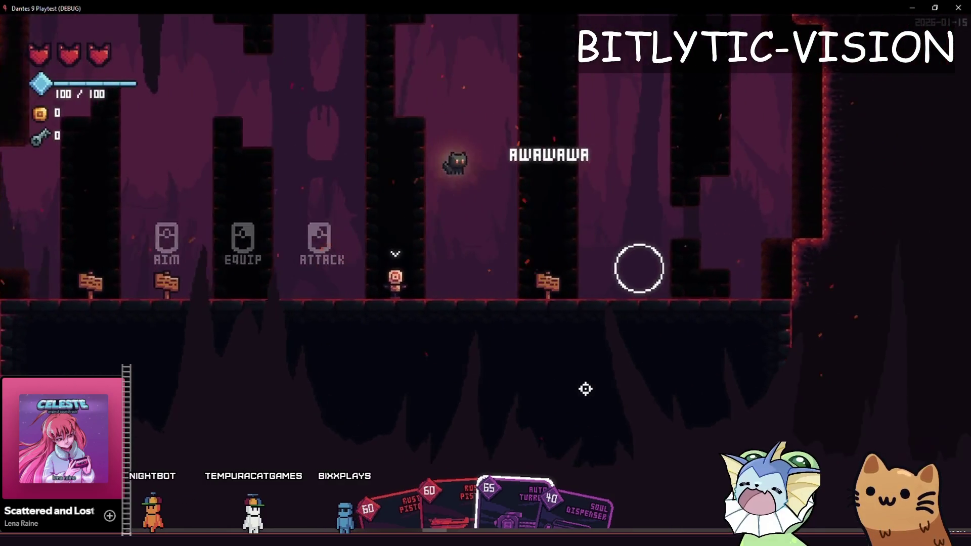
key("space")
key("d")
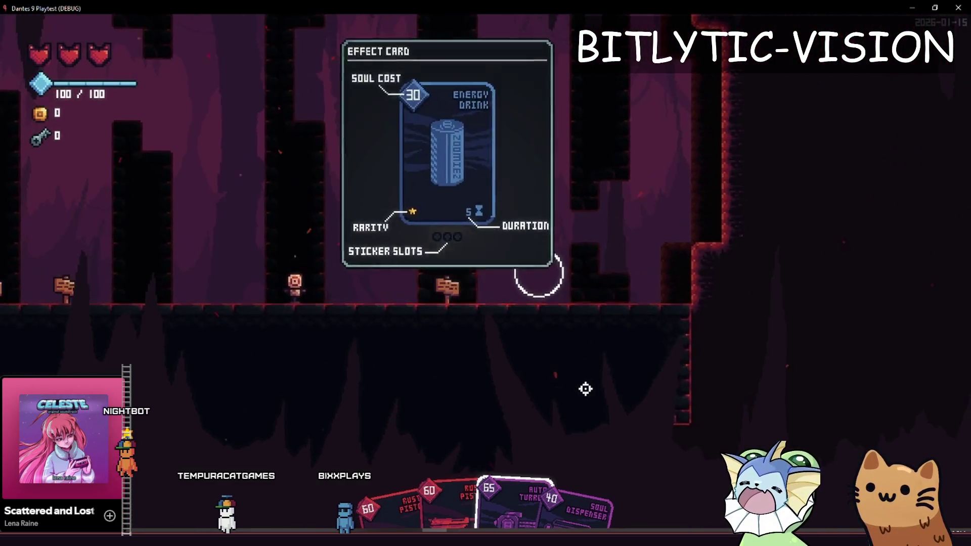
key("space")
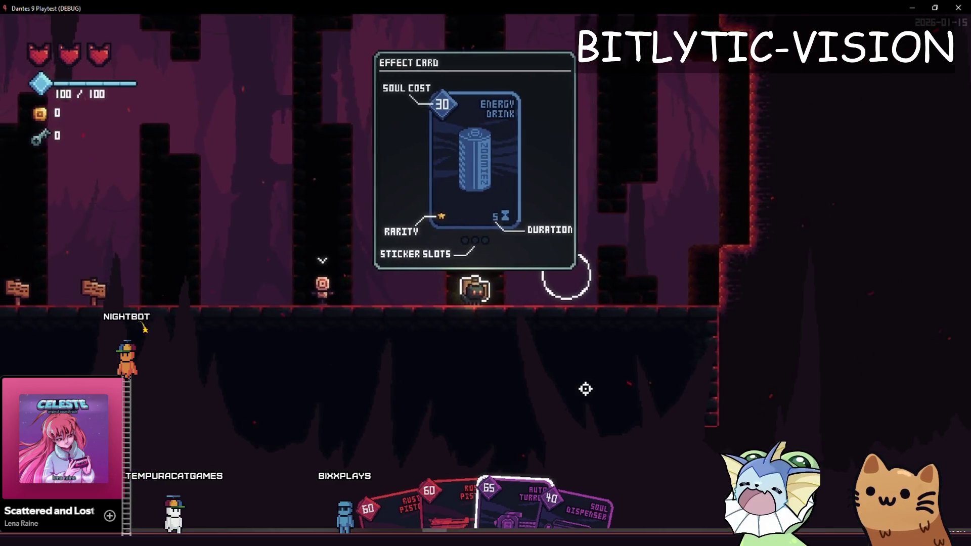
key("a")
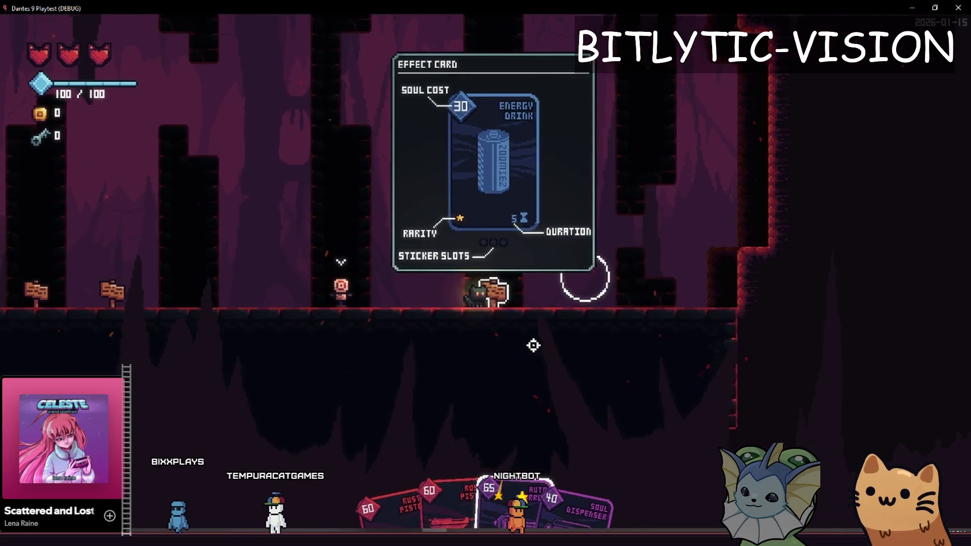
Walk the cat off the Energy Drink signpost and jump up toward the next cave area
key("d")
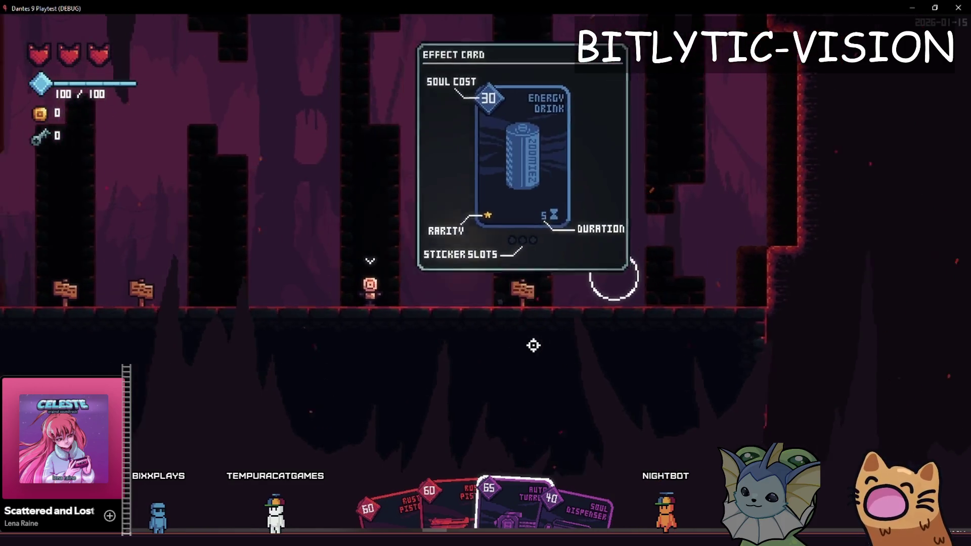
key("a")
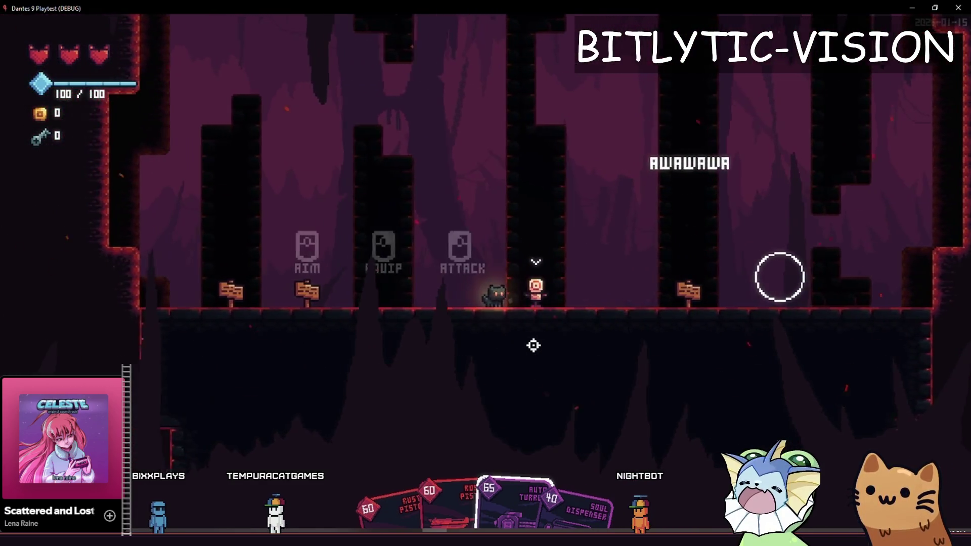
key("d")
key("a")
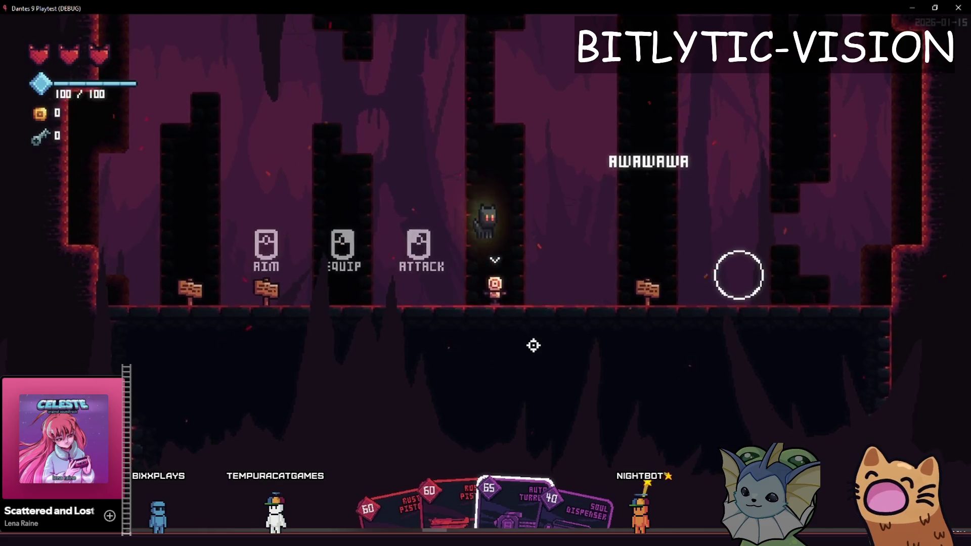
key("d")
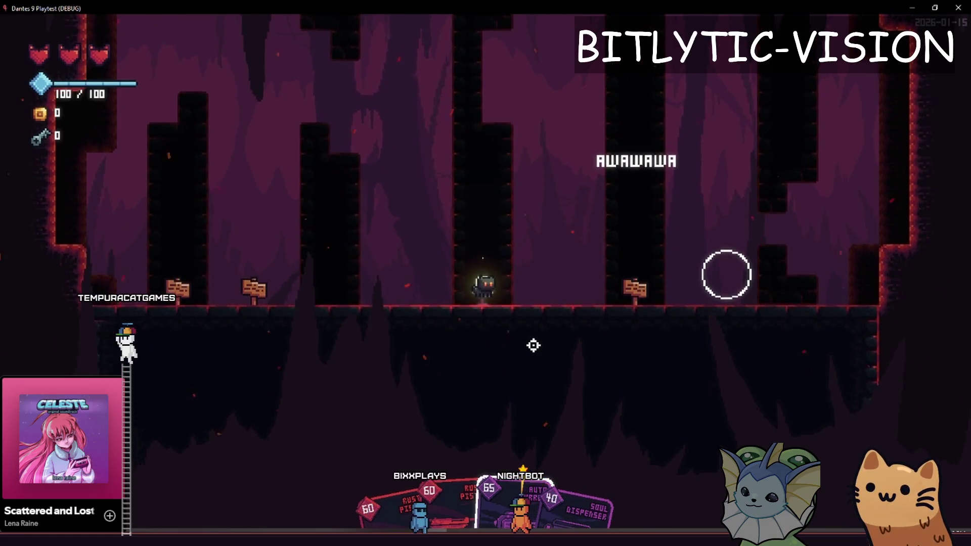
key("space")
Walk the cat past the skull sword post back into the AIM/EQUIP/ATTACK room's card sign
key("s")
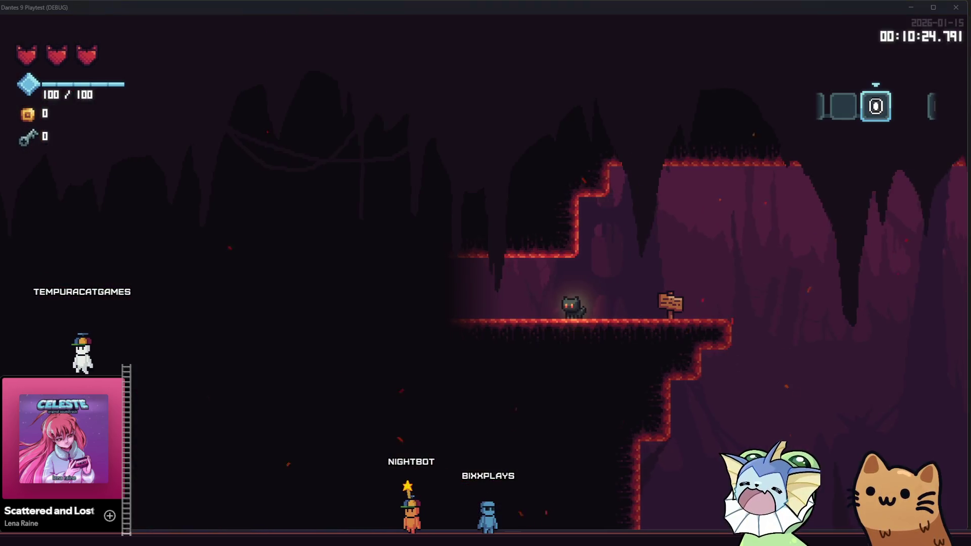
key("a")
key("a")
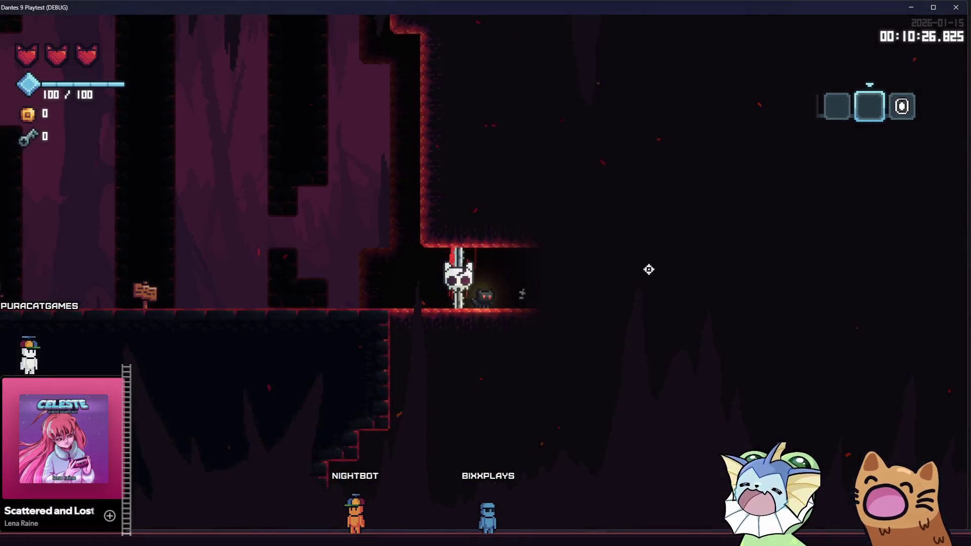
key("d")
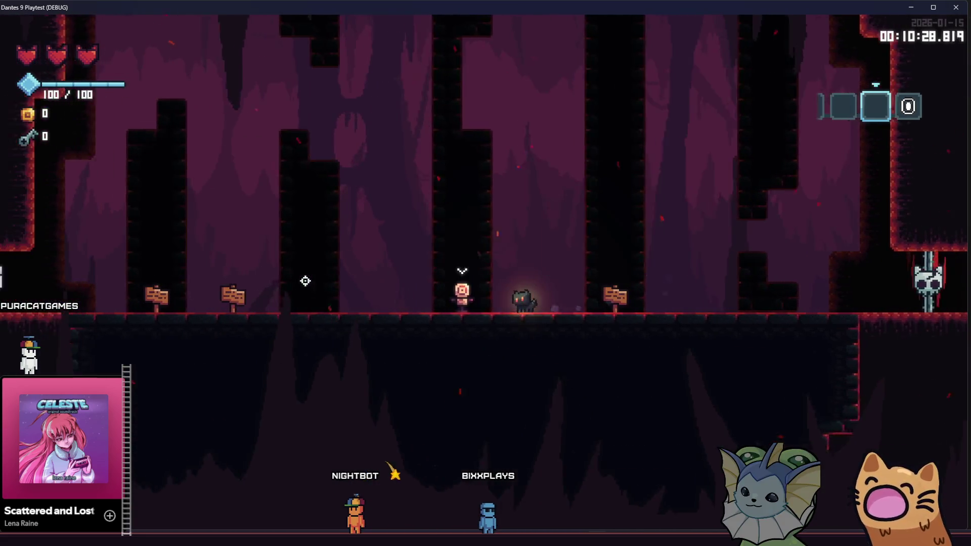
key("a")
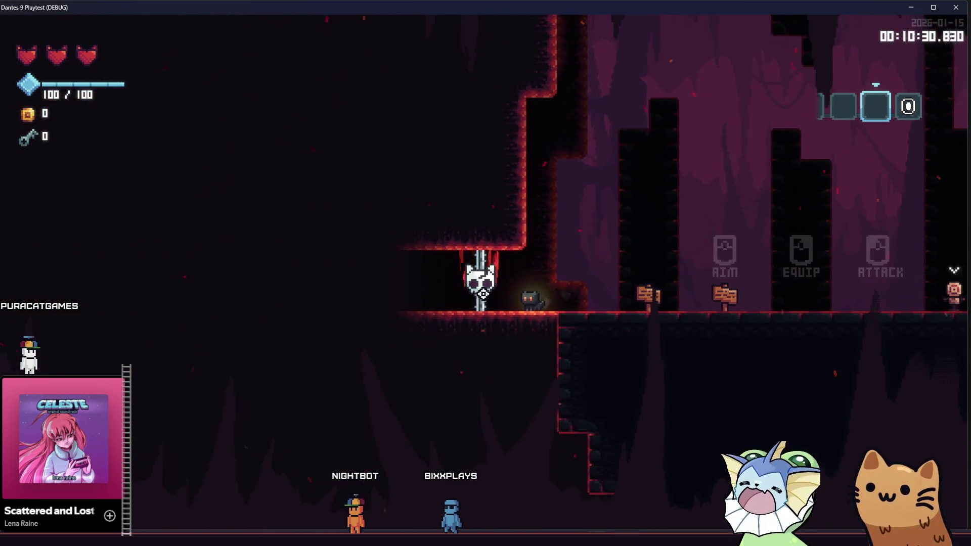
key("a")
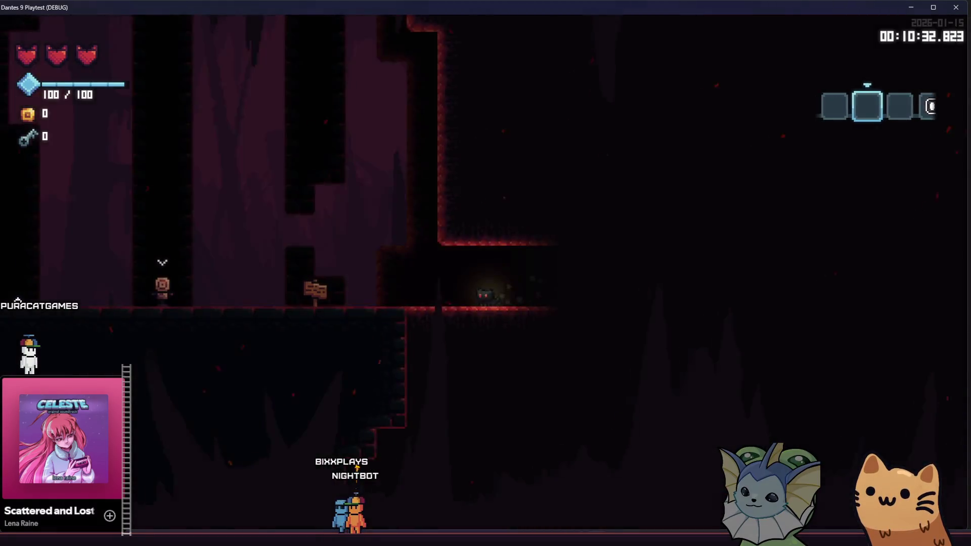
key("d")
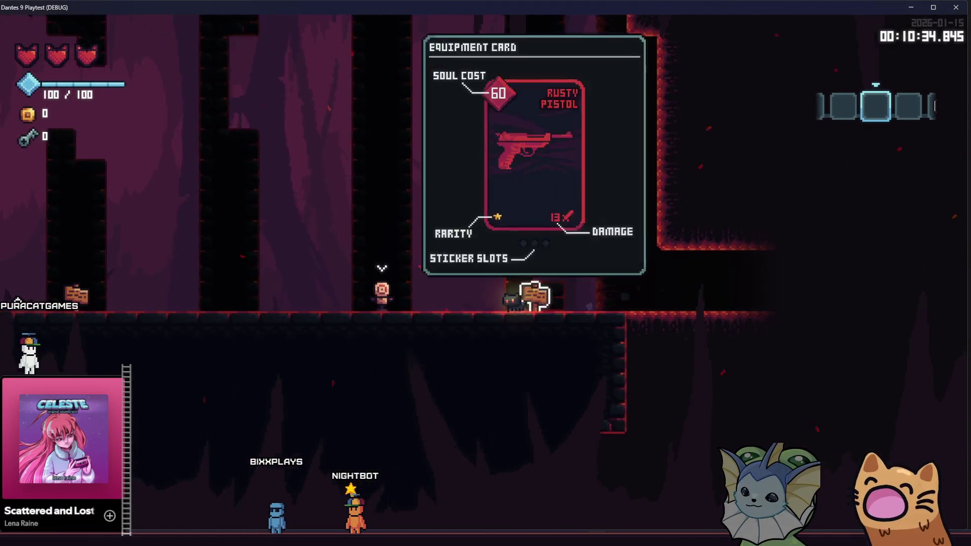
key("a")
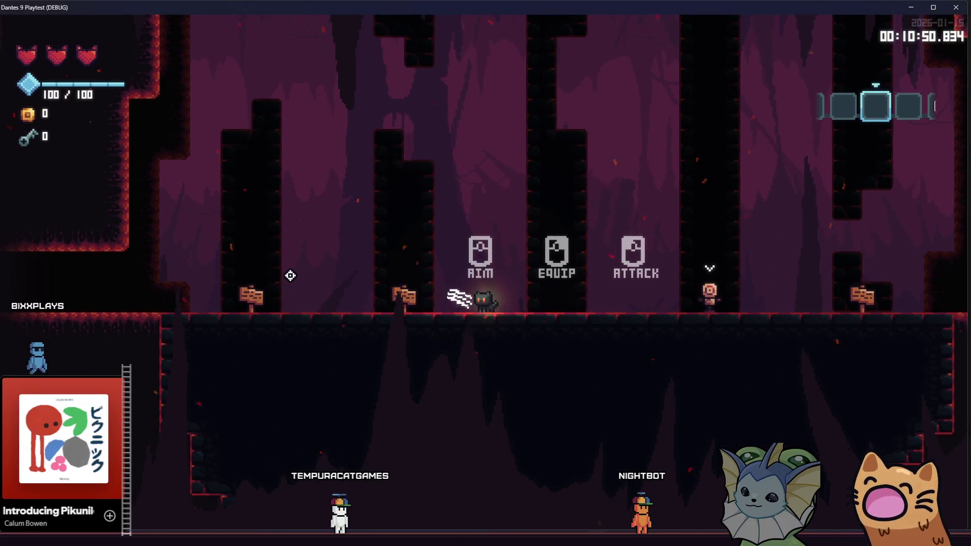
Collect the equipment card at the sign and dismiss the soul bar tutorial
key("d")
key("a")
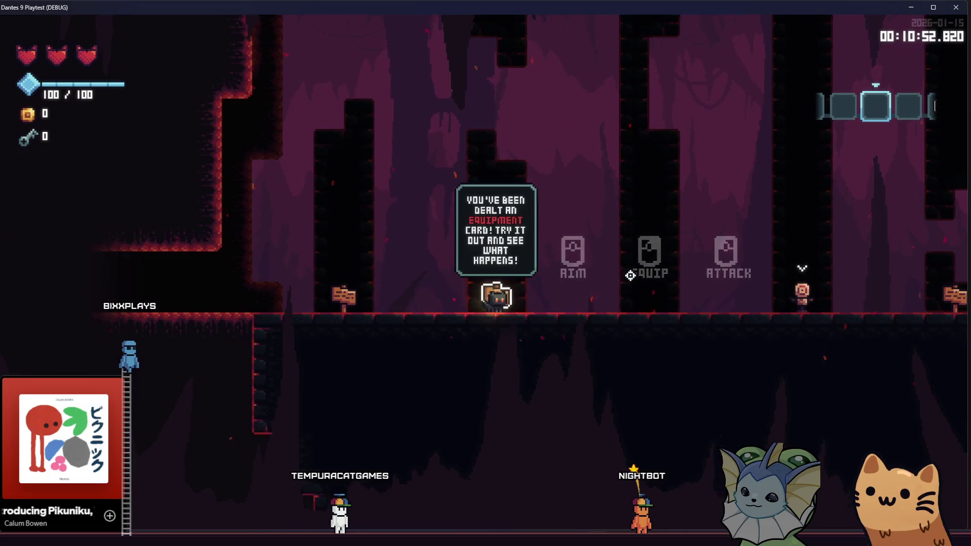
key("a")
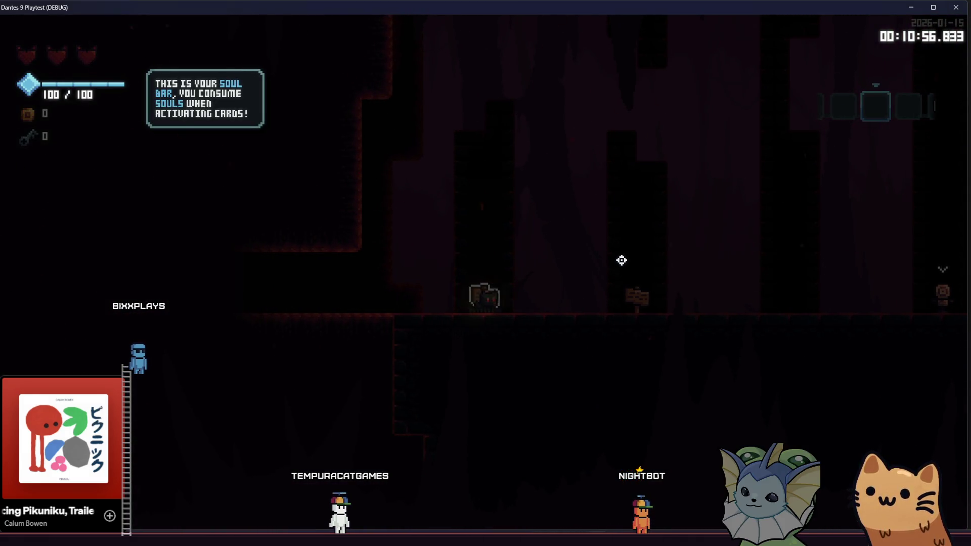
key("a")
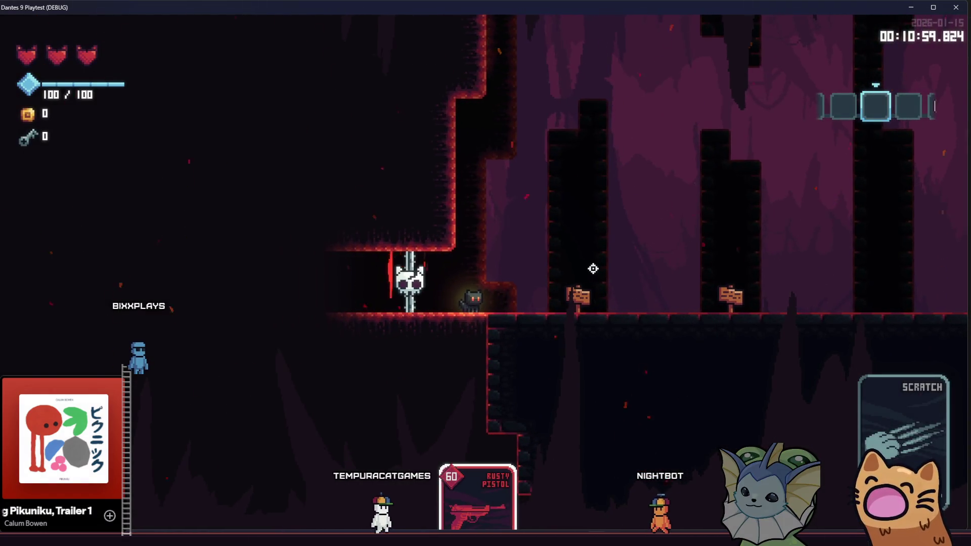
key("d")
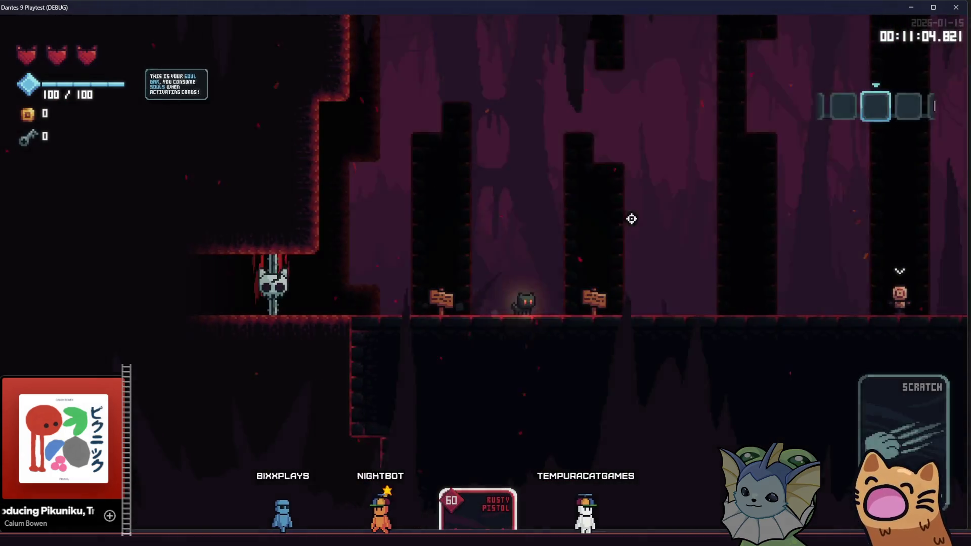
key("d")
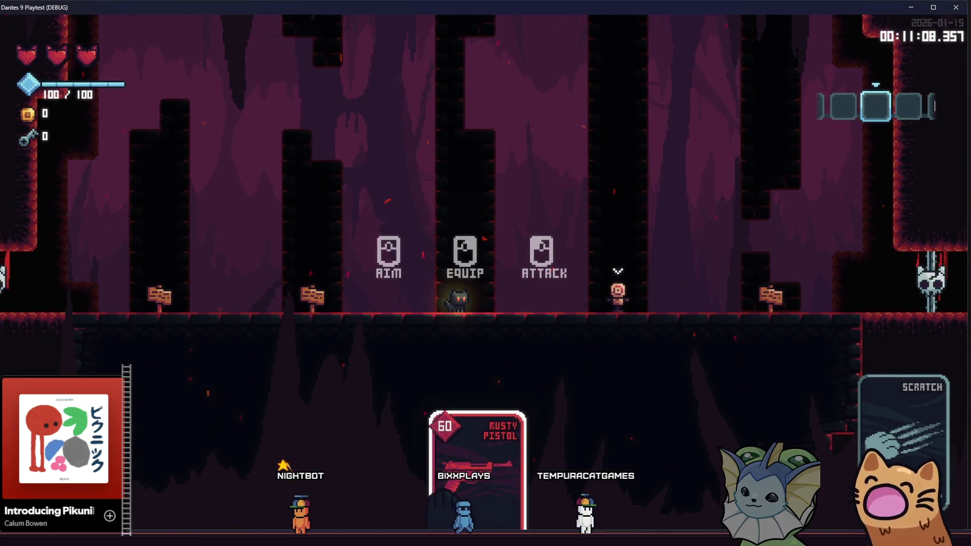
Equip the Rusty Pistol and shoot the target dummy
left_click(689, 278)
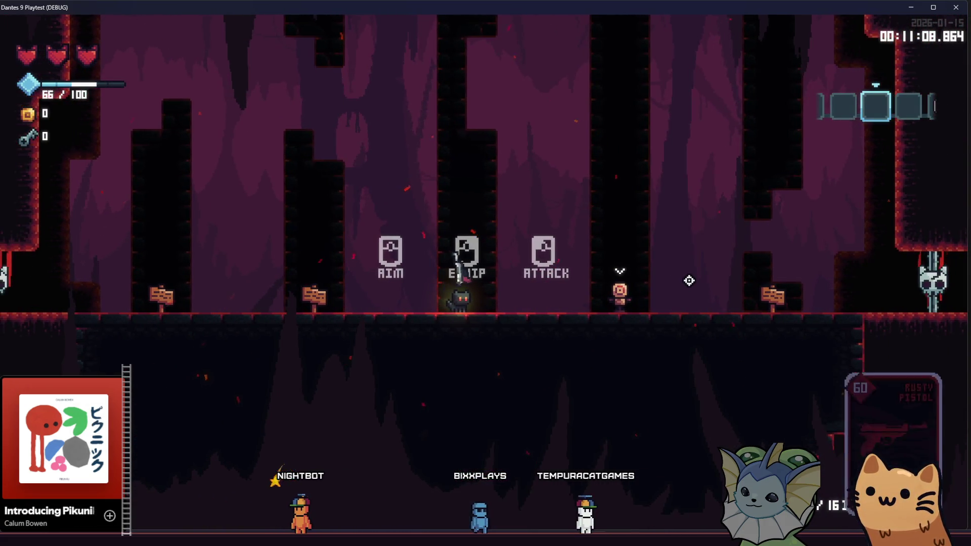
left_click(731, 290)
key("d")
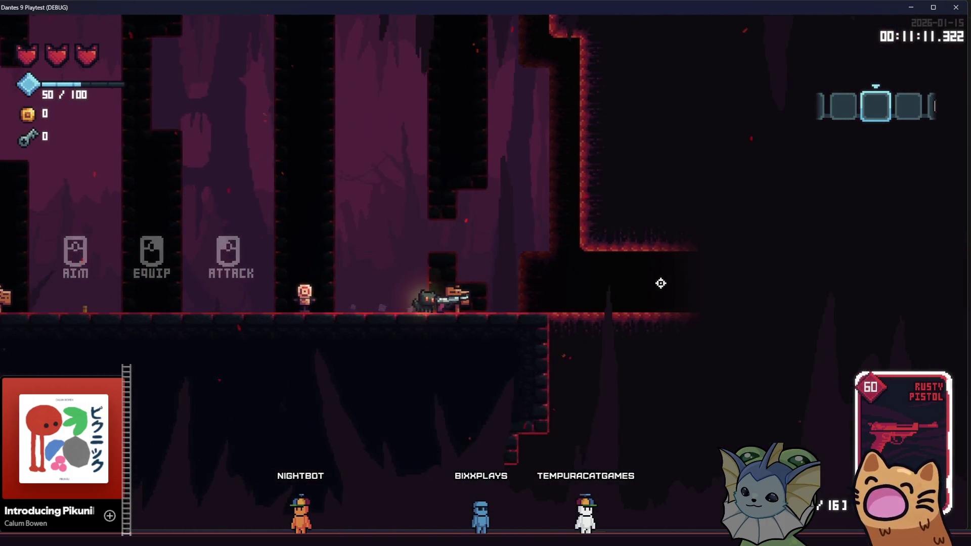
key("d")
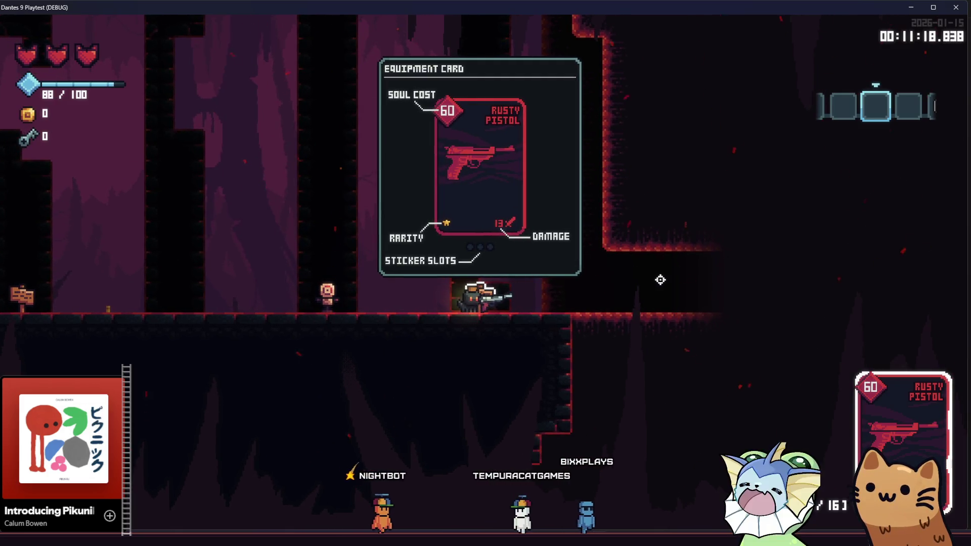
Walk between the tutorial signs, then head right toward the next room
key("d")
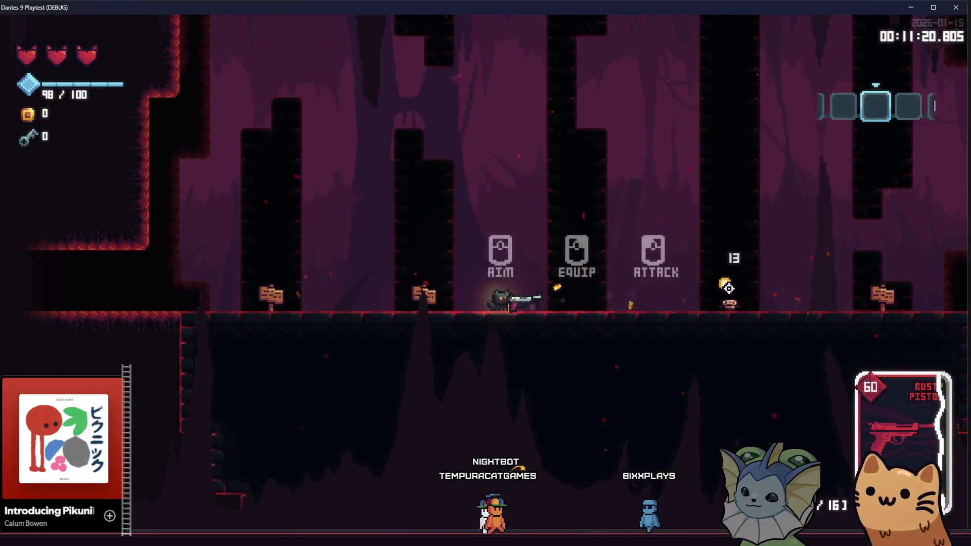
key("a")
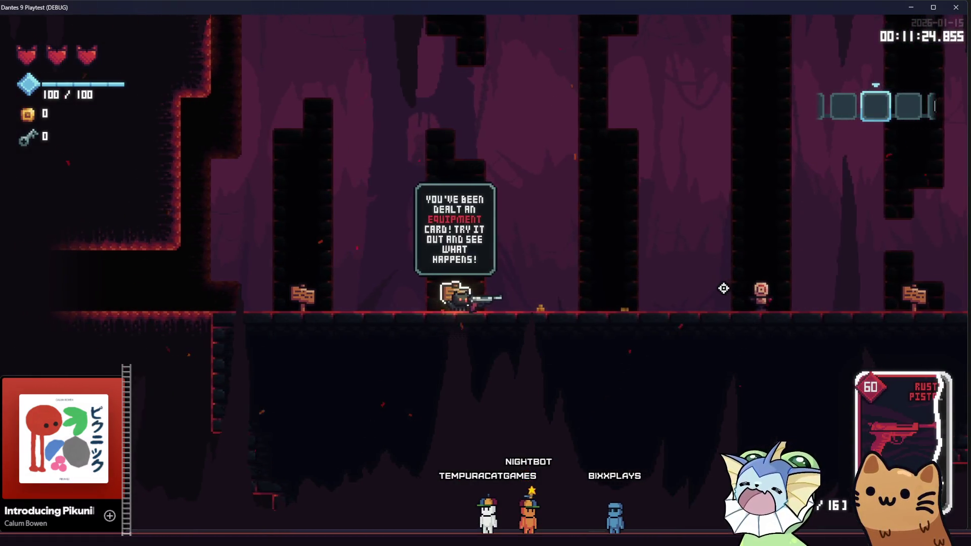
key("d")
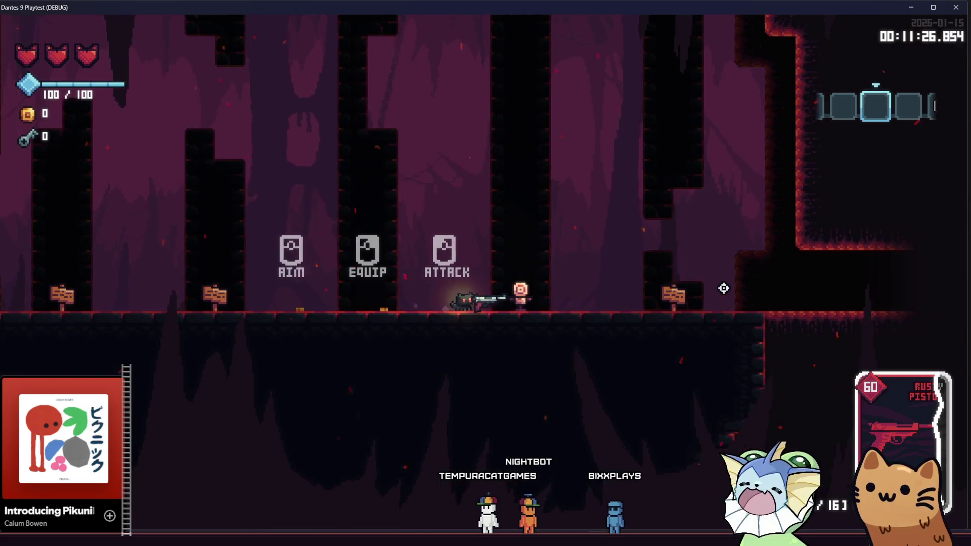
key("a")
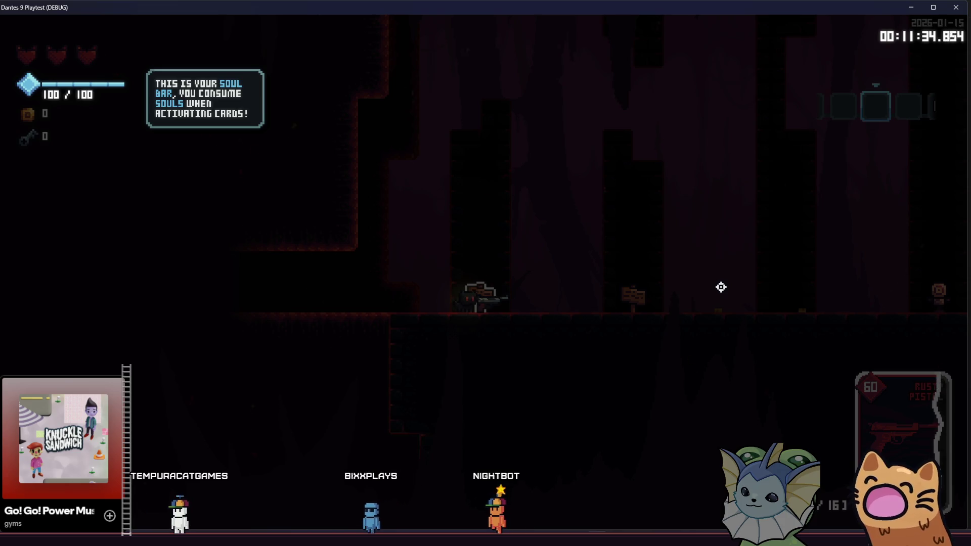
key("d")
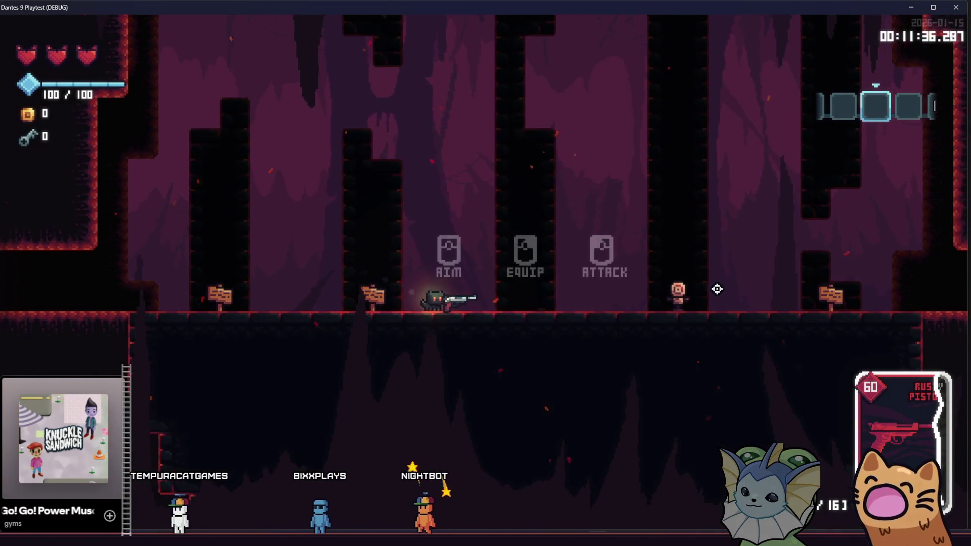
key("d")
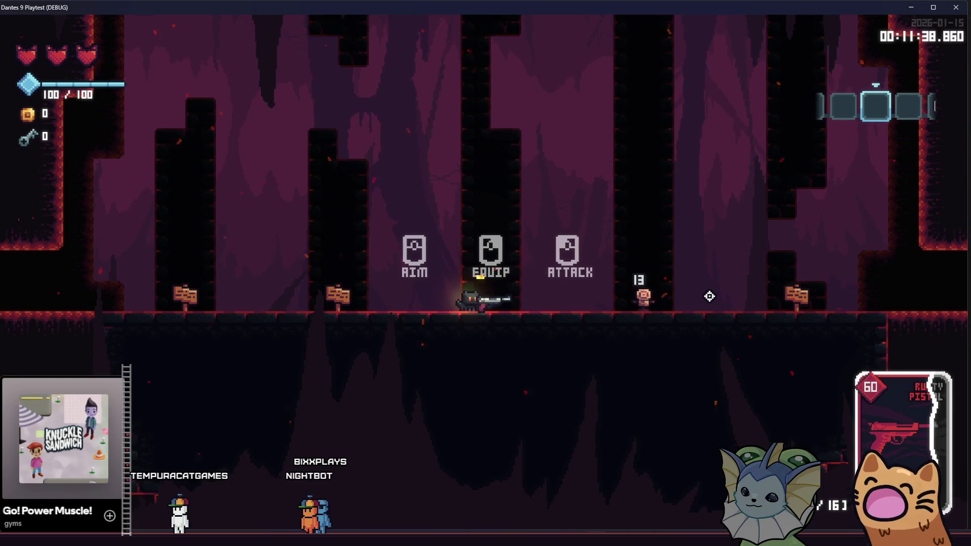
key("d")
key("a")
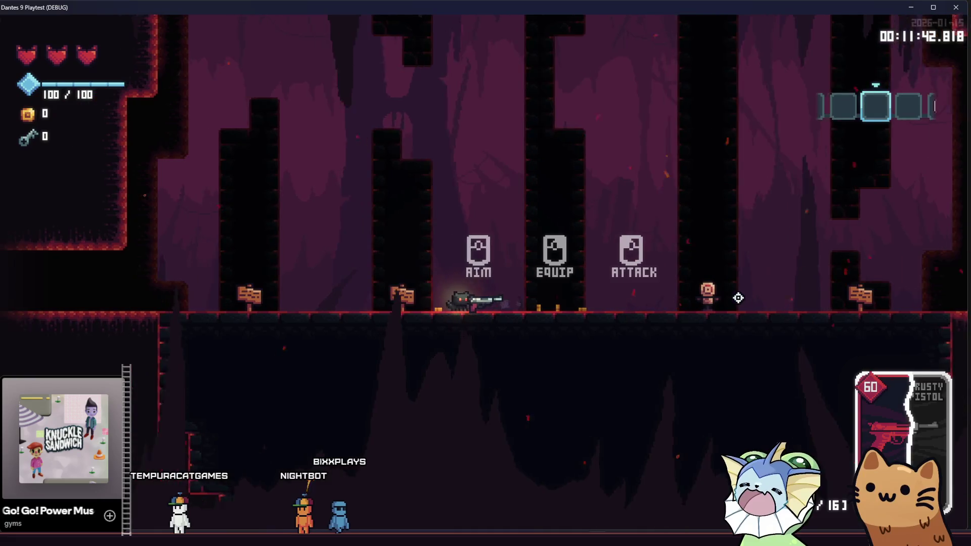
key("d")
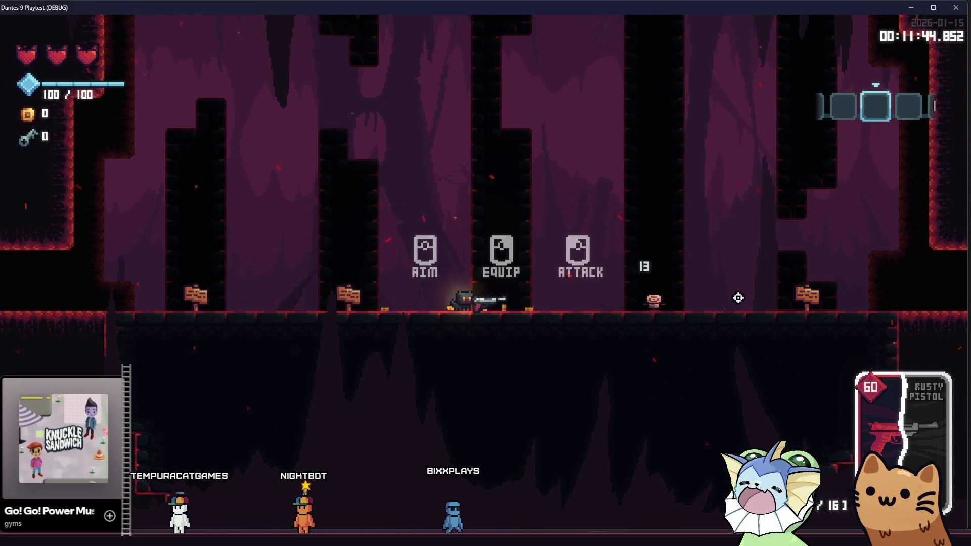
key("a")
key("d")
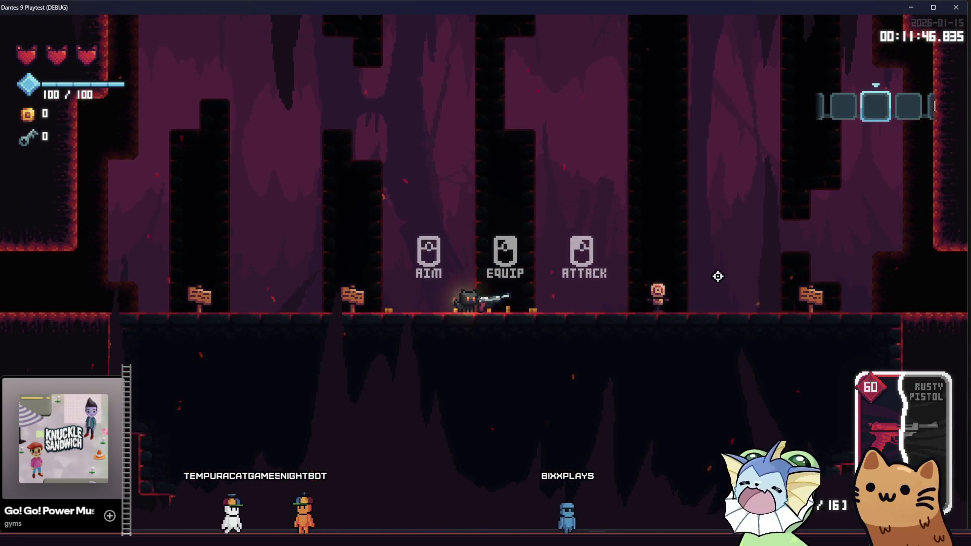
key("a")
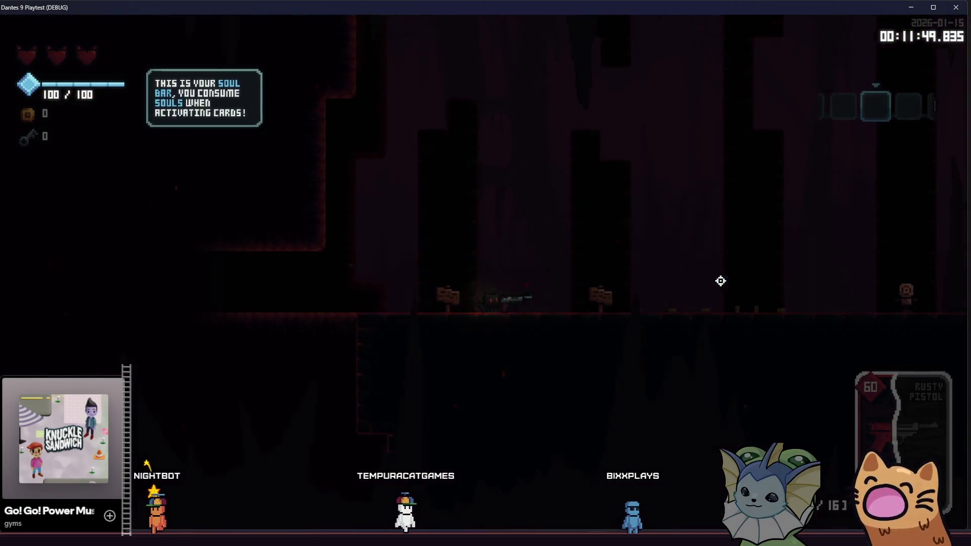
key("d")
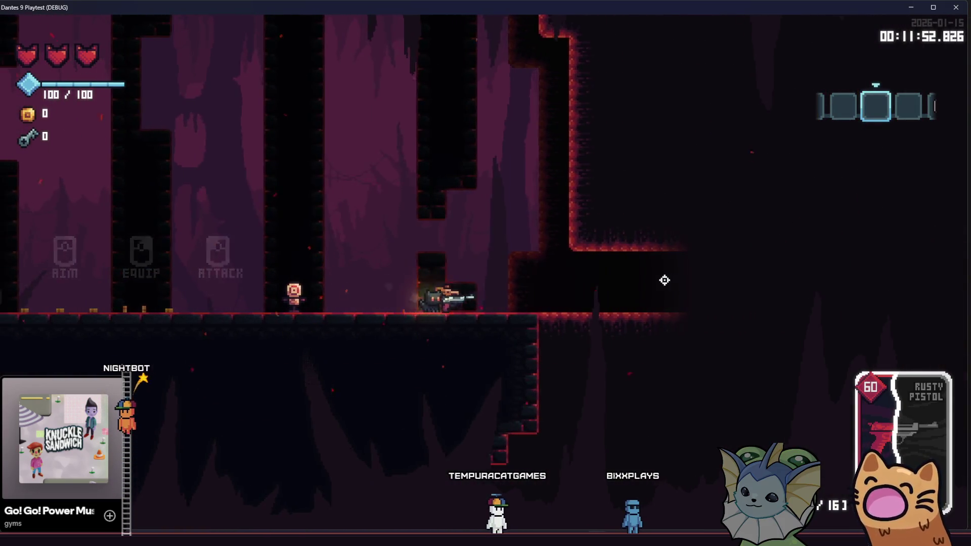
Walk right through the room past the AIM hints into a new cave room
key("d")
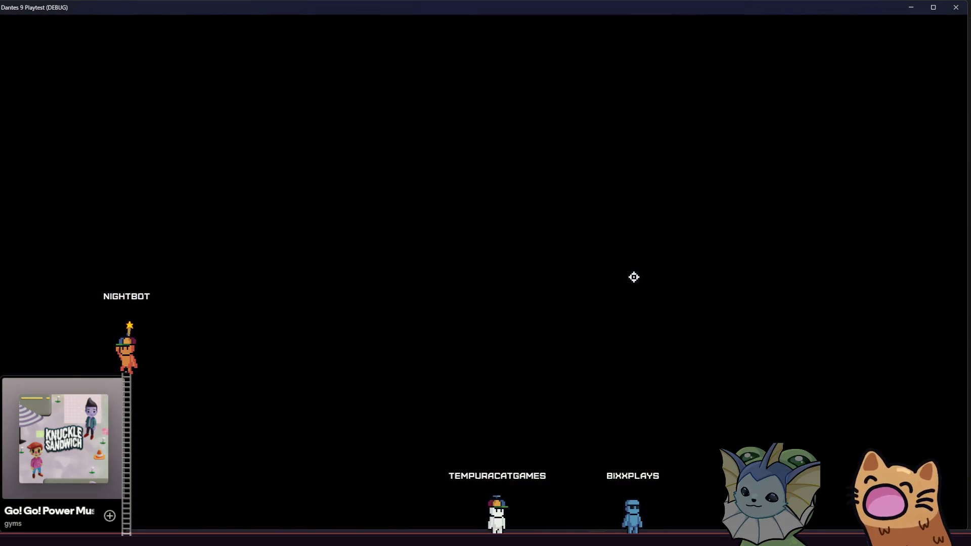
key("d")
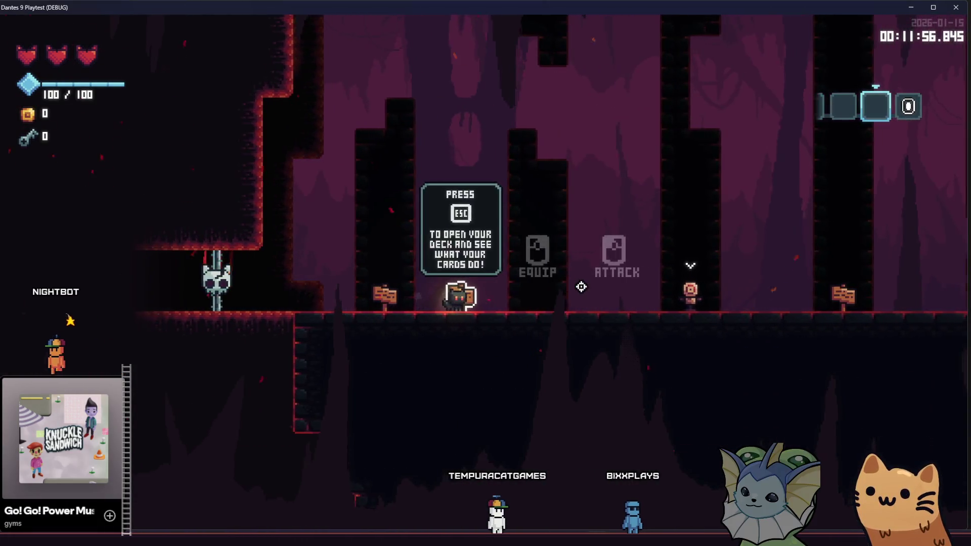
key("a")
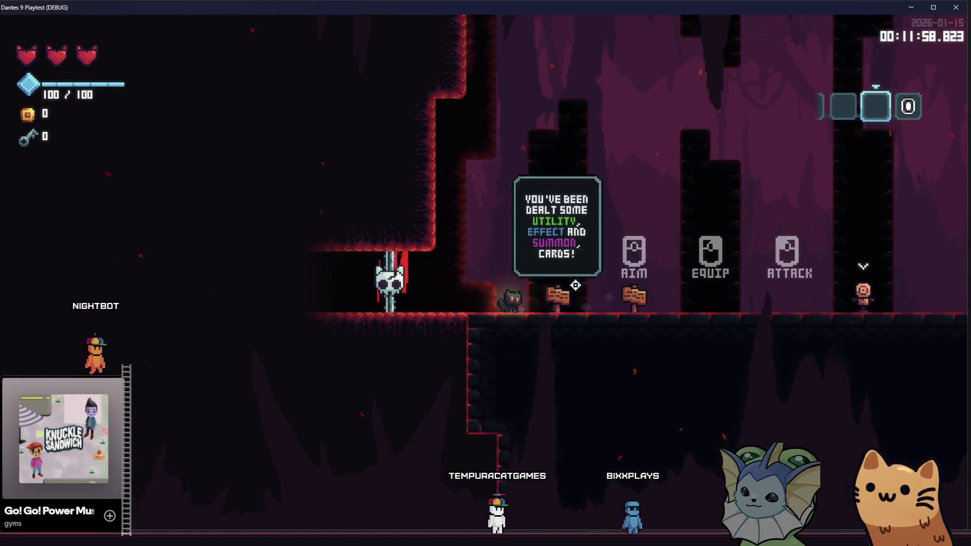
key("d")
key("d")
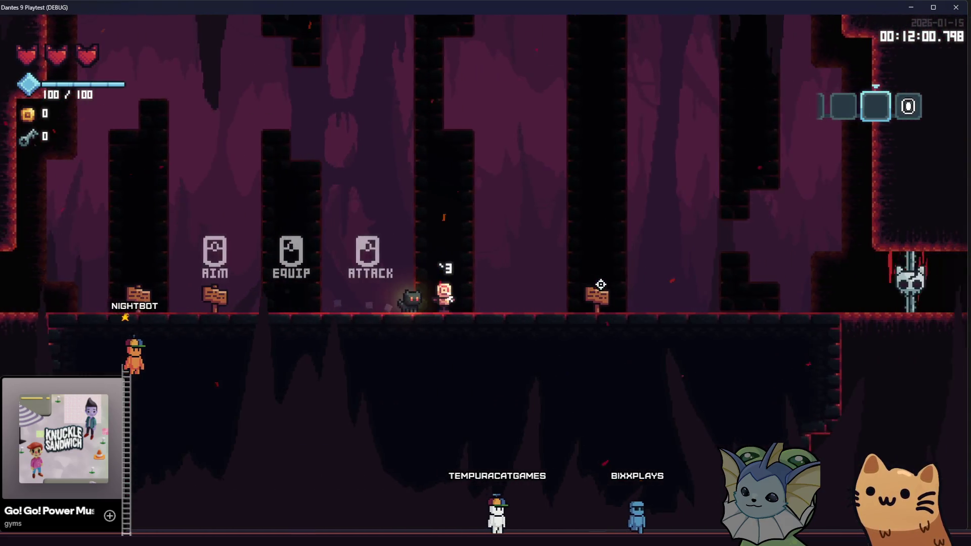
key("d")
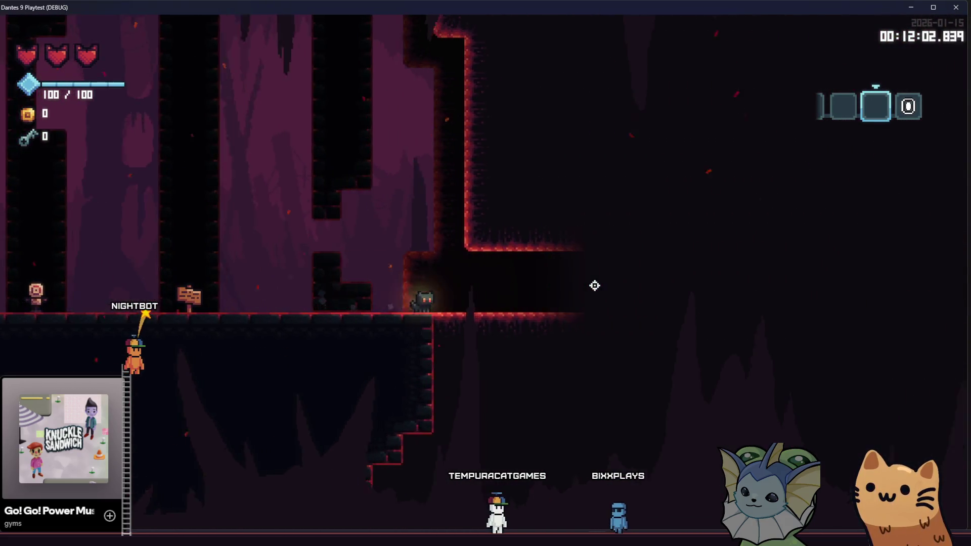
key("d")
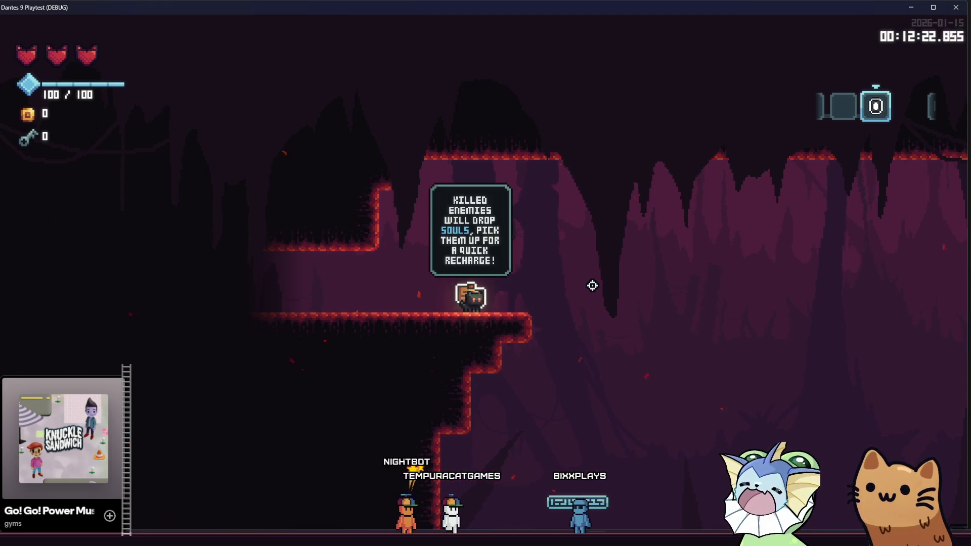
Drop off the ledge, toggle the card slot row with Tab, and teleport with E
key("d")
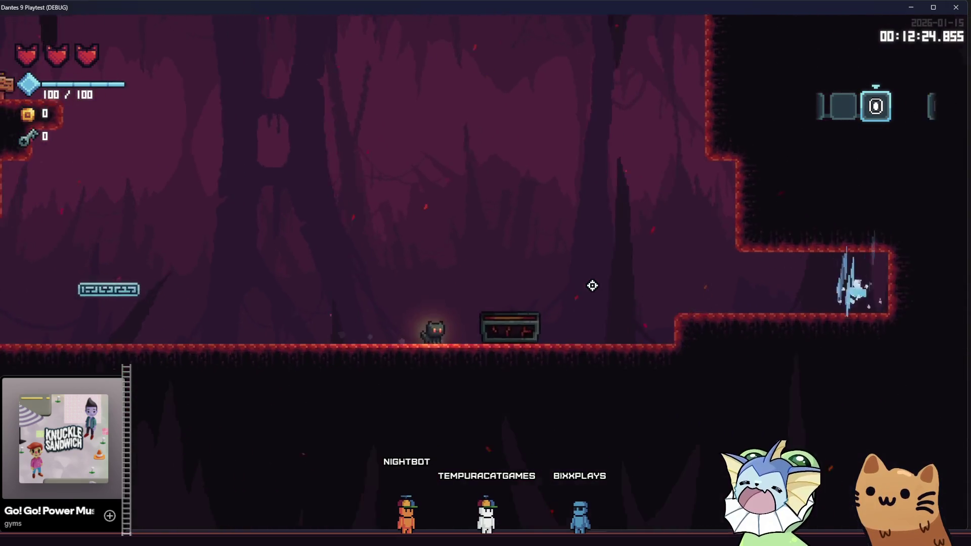
key("Tab")
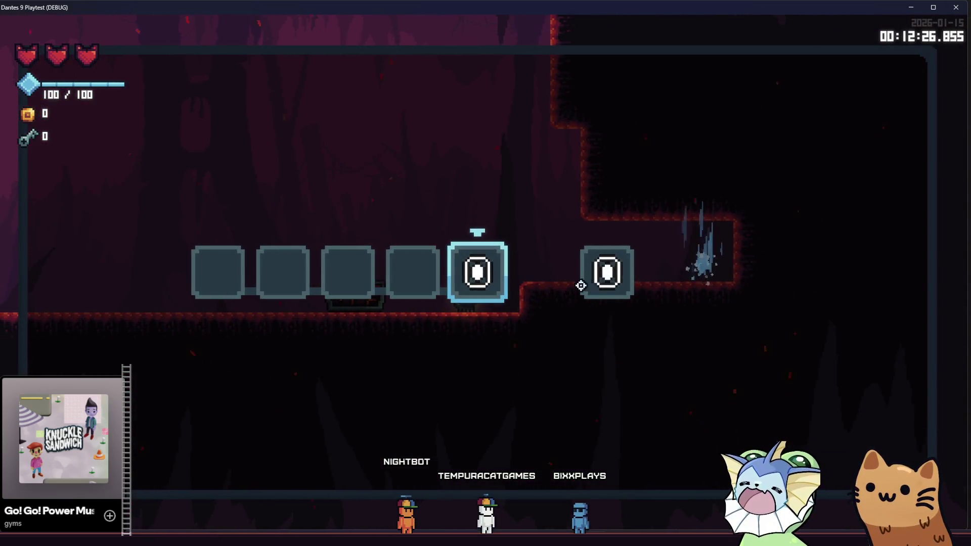
key("Tab")
key("Tab")
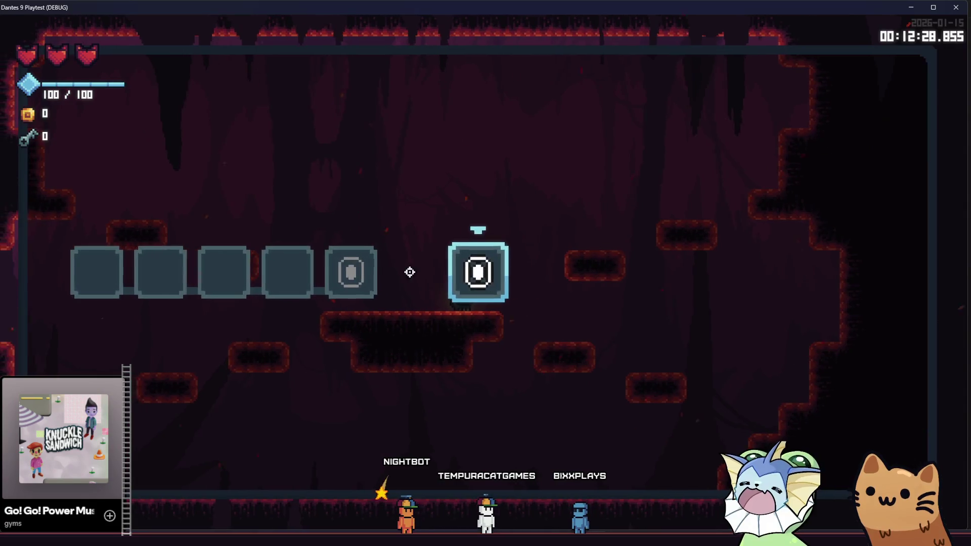
key("e")
Jump around the cave and return to the souls-recharge signpost to show its tip
key("a")
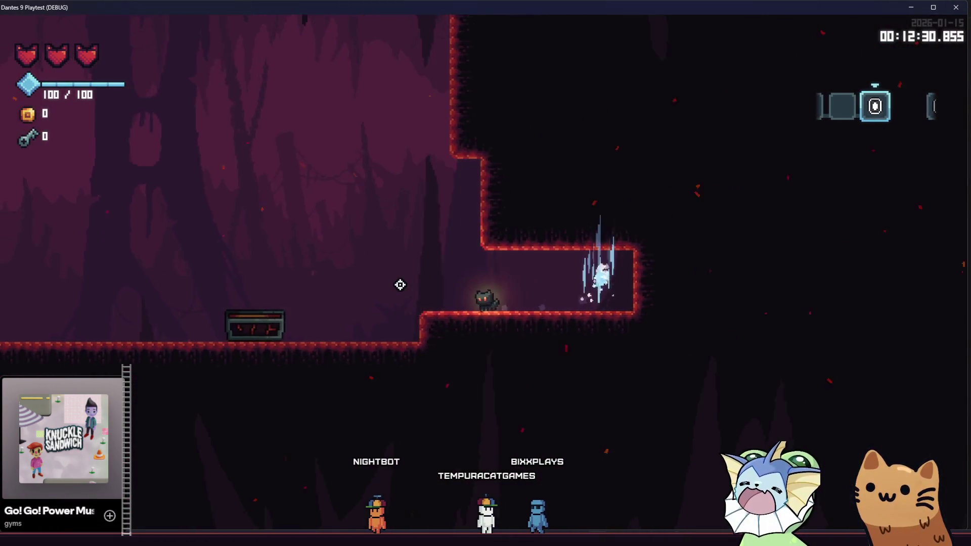
key("space")
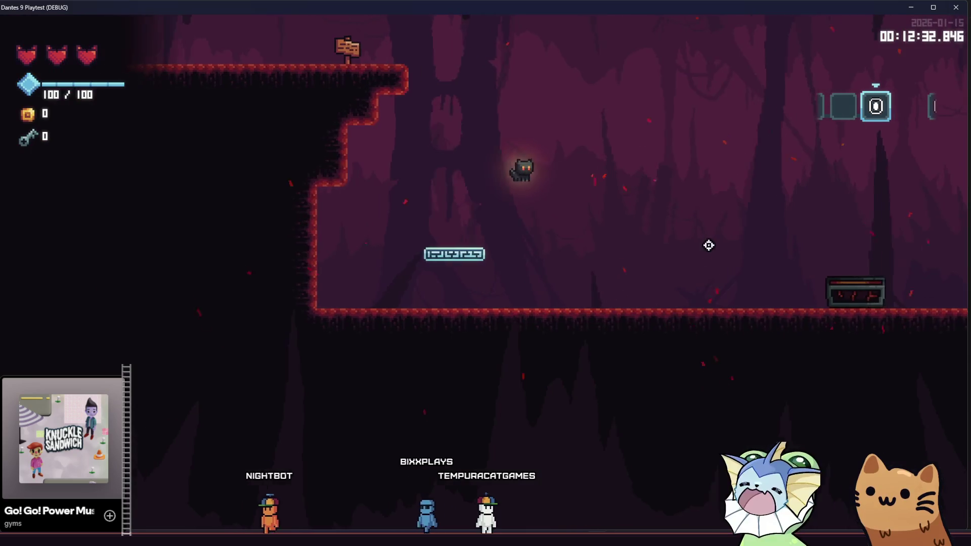
key("space")
key("d")
key("space")
key("a")
key("space")
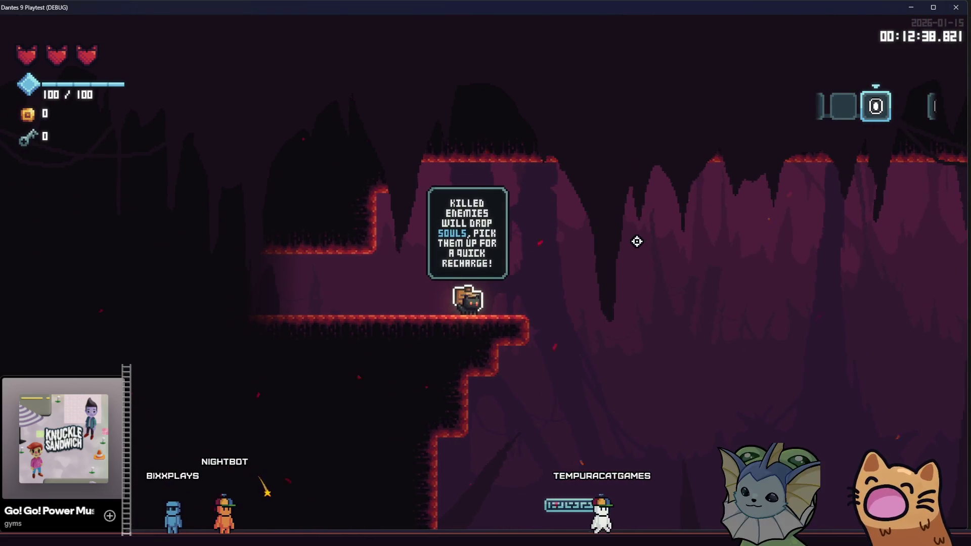
key("a")
key("d")
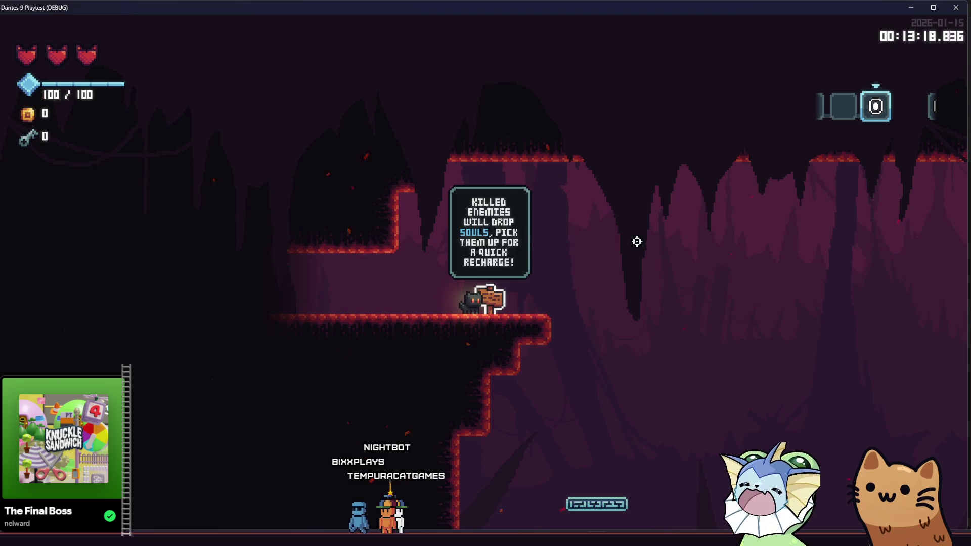
Walk the cat left back into the target-dummy room
key("a")
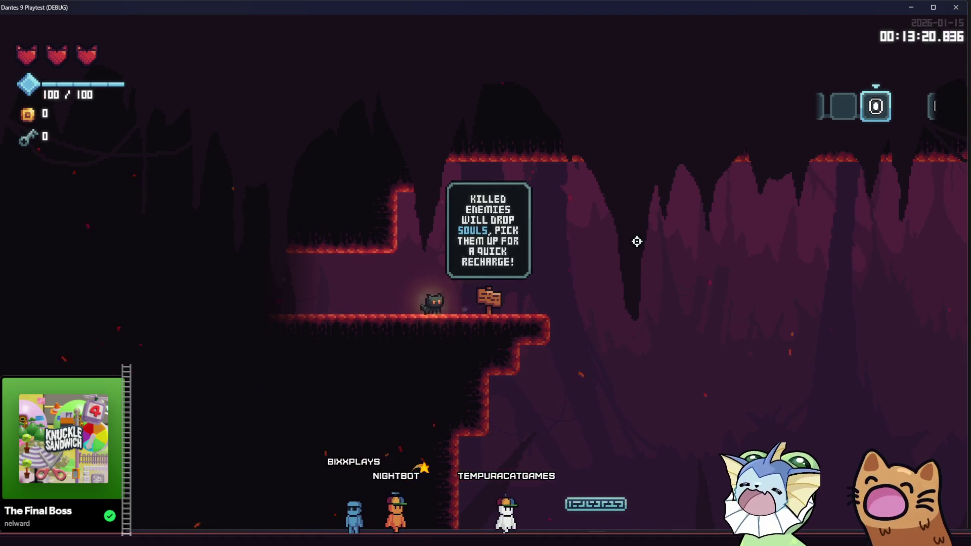
key("a")
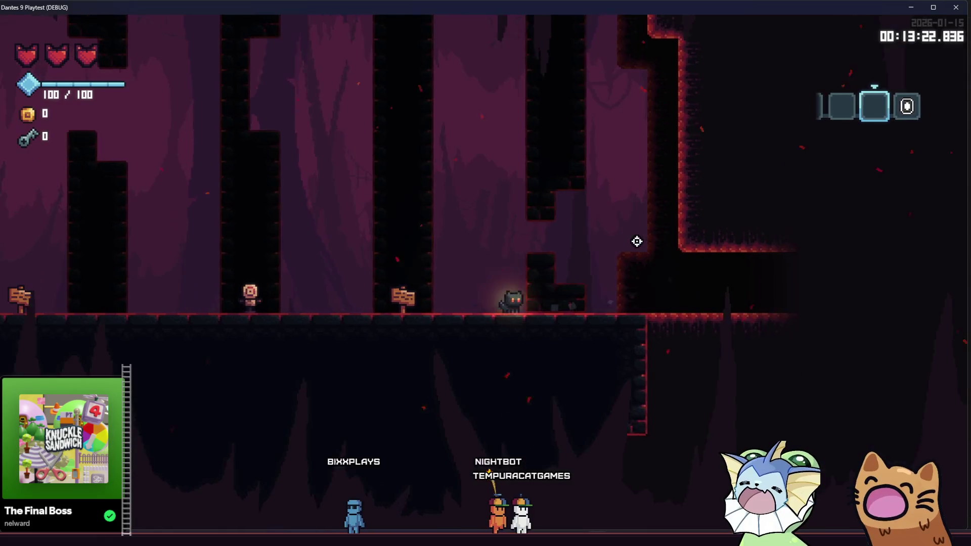
key("a")
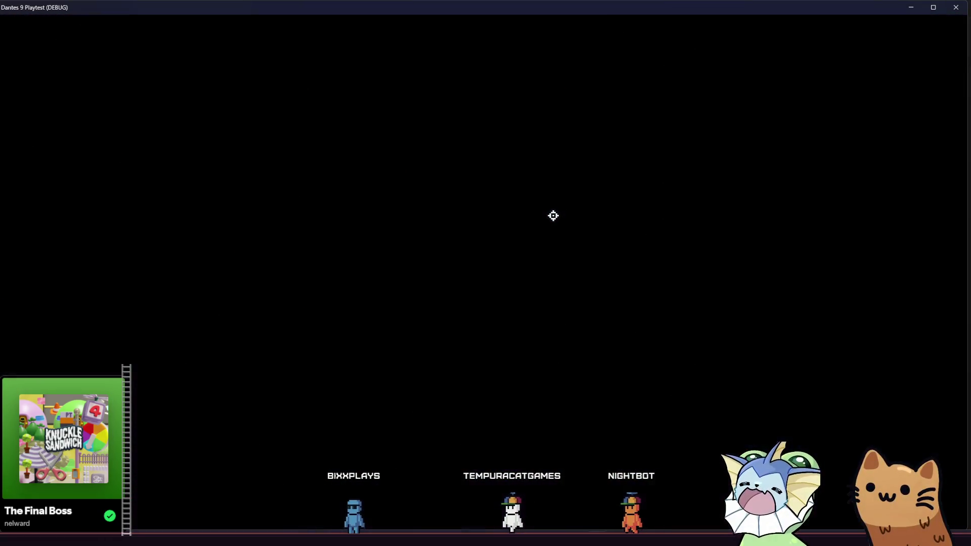
Run right through the room, revisit the Energy Drink Effect Card sign, then pause with Esc
key("d")
key("d")
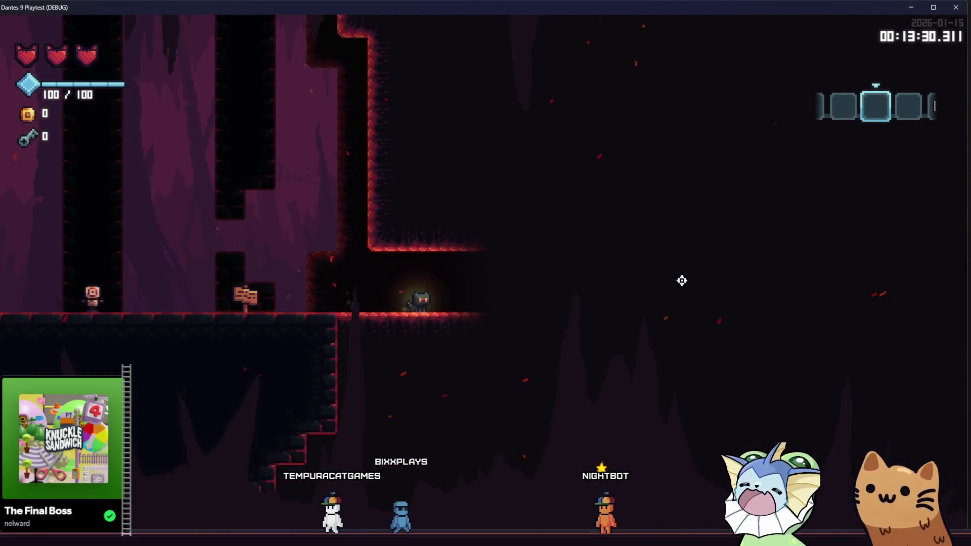
key("d")
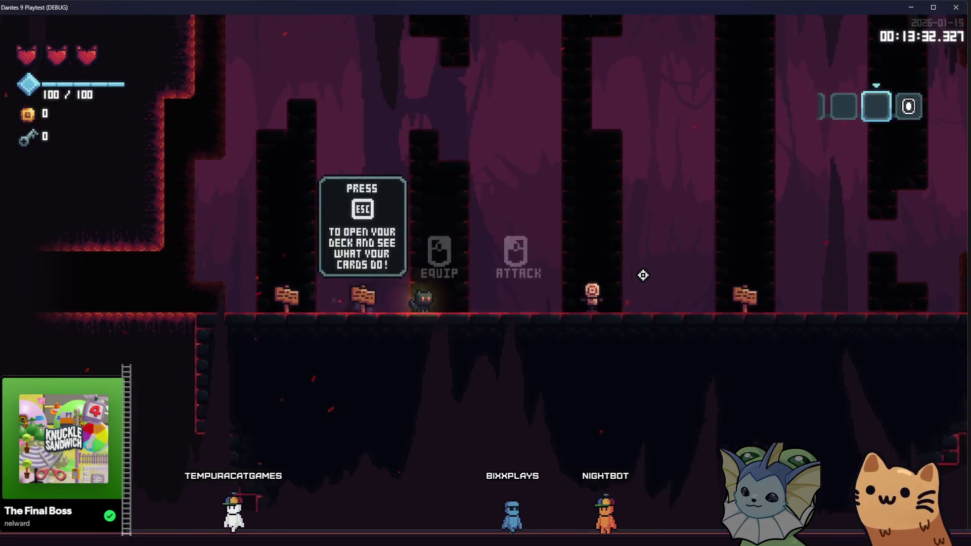
key("d")
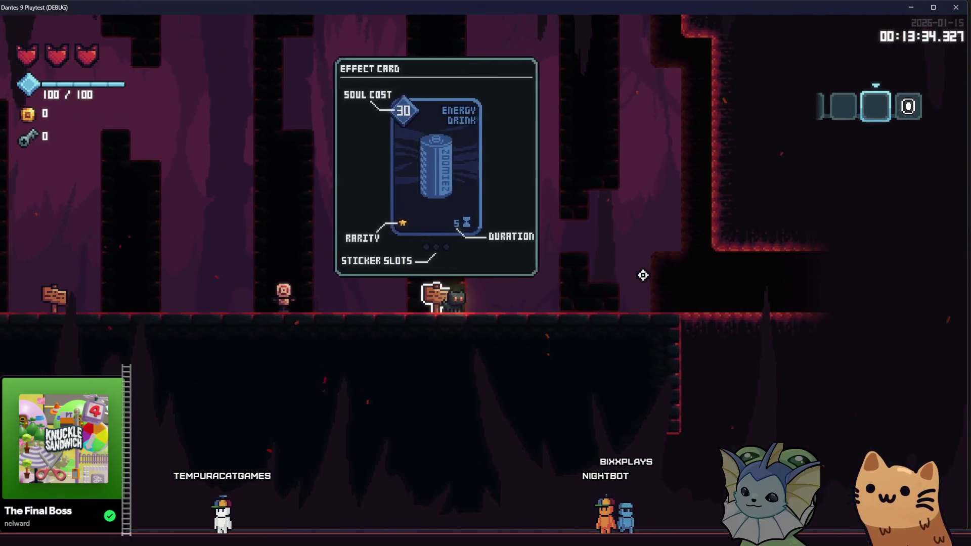
key("a")
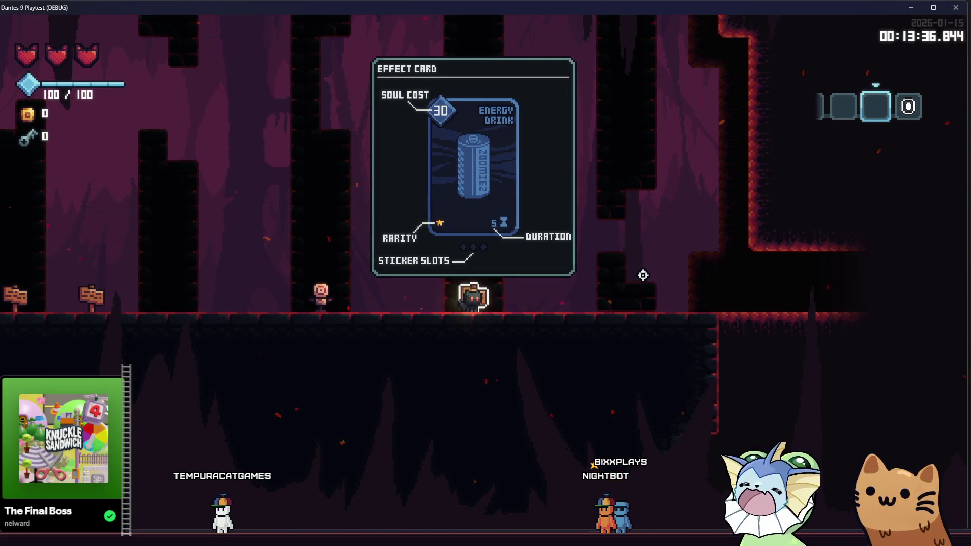
key("a")
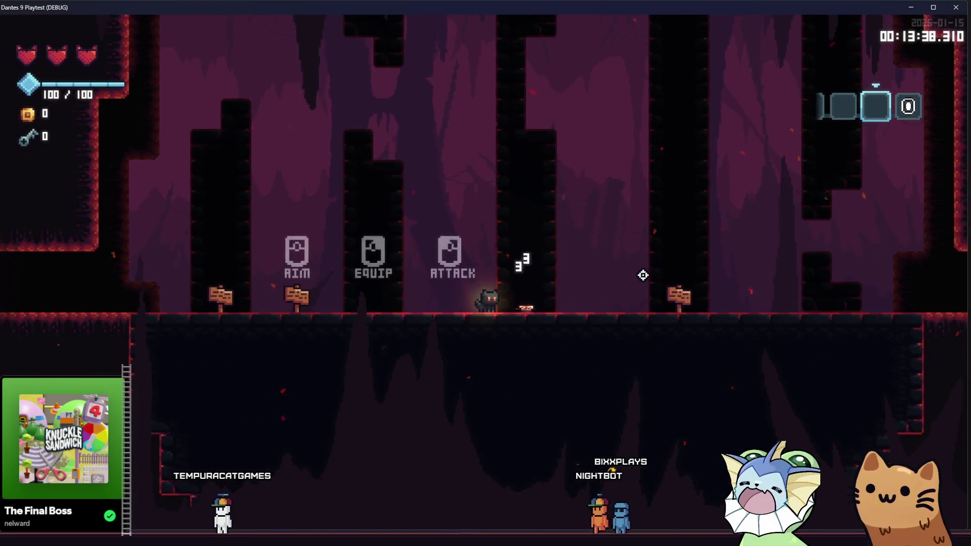
key("Escape")
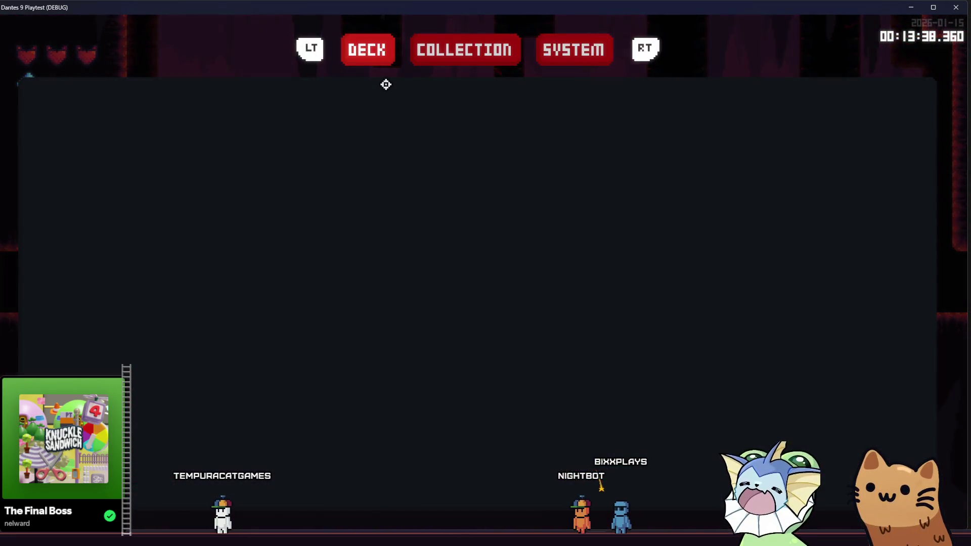
Browse the card grid on the COLLECTION tab, then close the menu with Esc
left_click(460, 40)
left_click(372, 40)
left_click(453, 48)
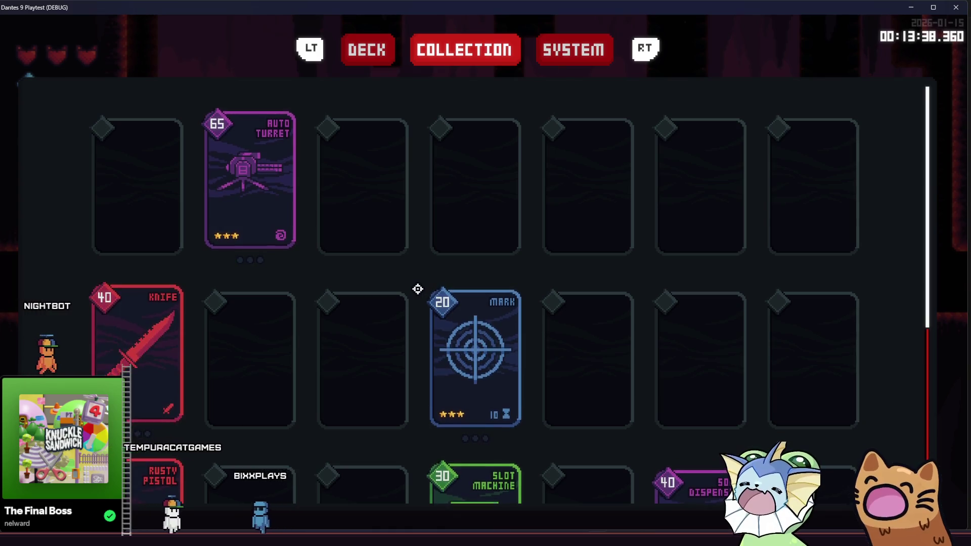
key("Escape")
Walk between the signs to reread the Energy Drink card and deck tips, ending at the dealt-cards sign
key("d")
key("a")
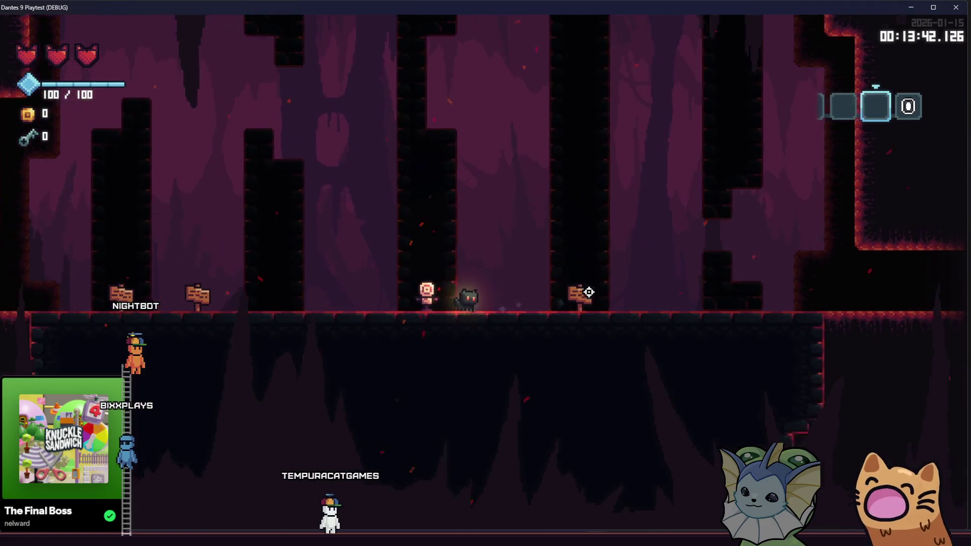
key("a")
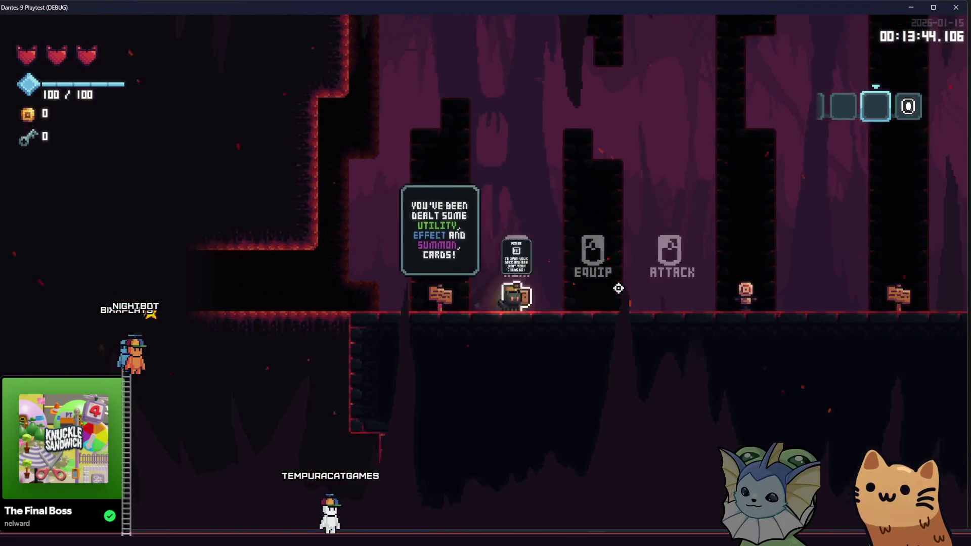
key("d")
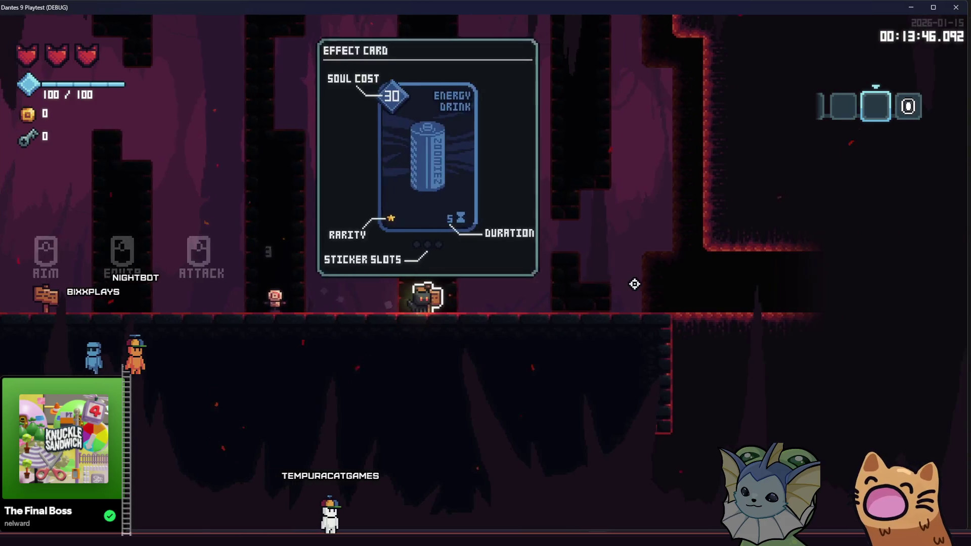
key("d")
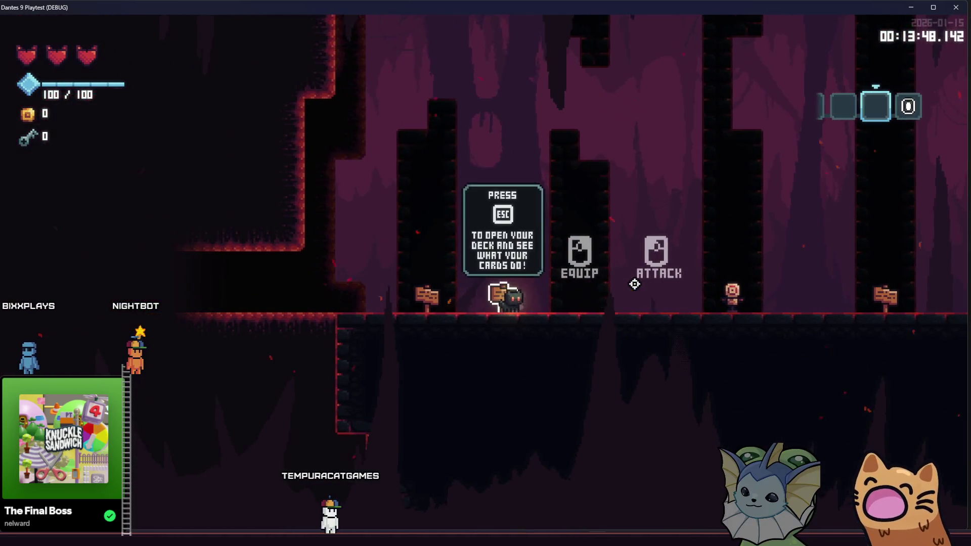
key("a")
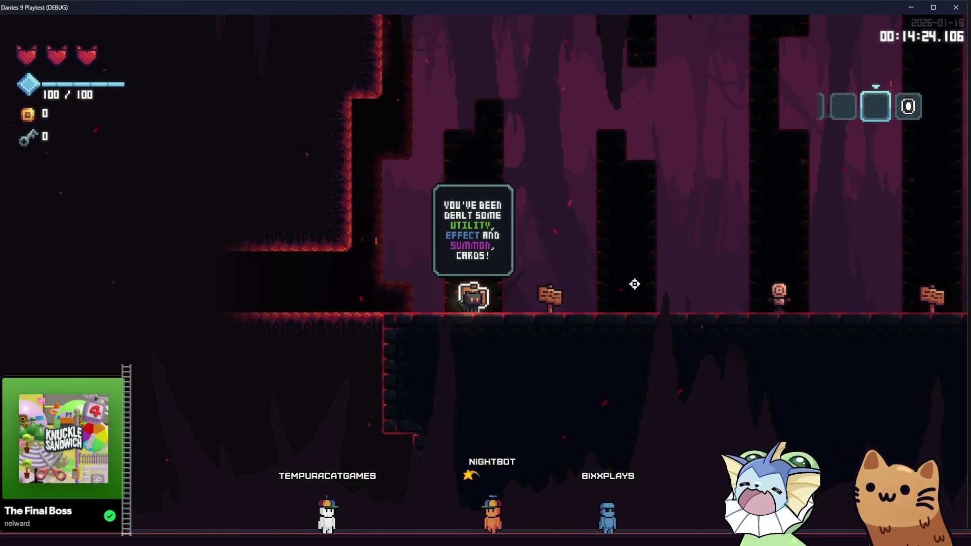
Attack the training dummy, then walk right past the Energy Drink sign into the souls tutorial room
key("d")
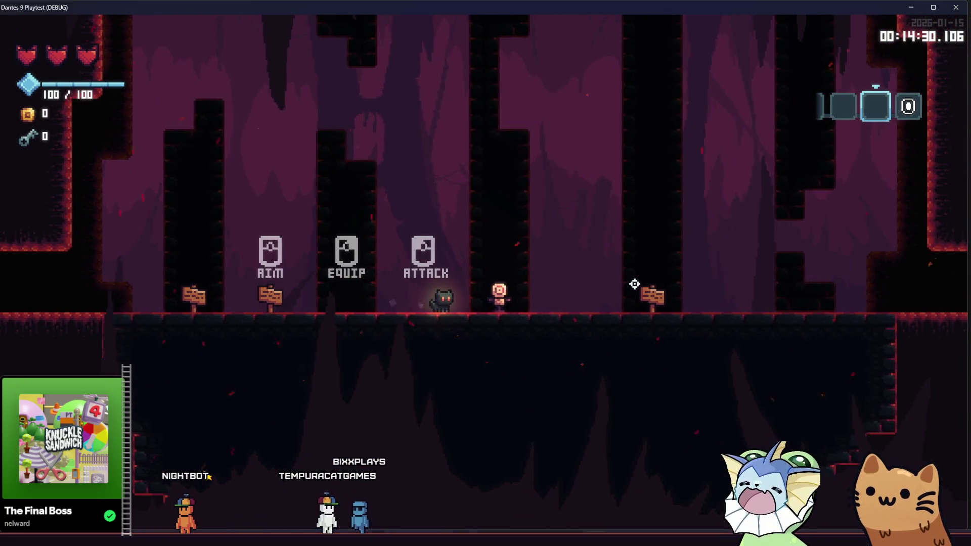
left_click(634, 284)
key("d")
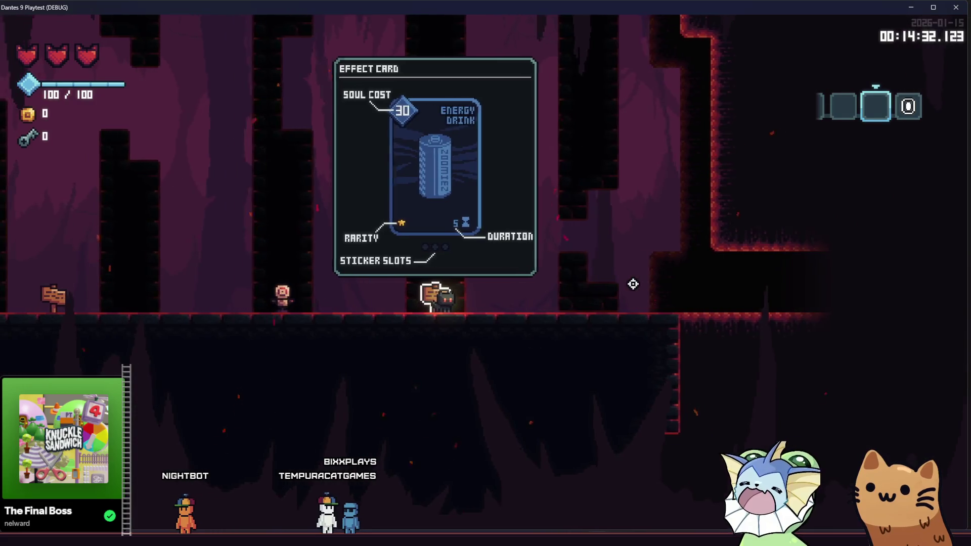
key("d")
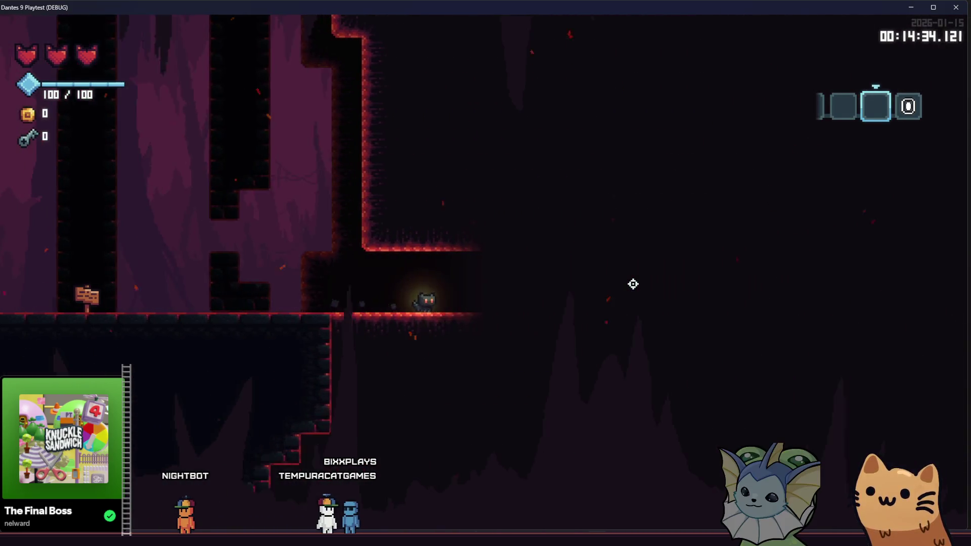
key("d")
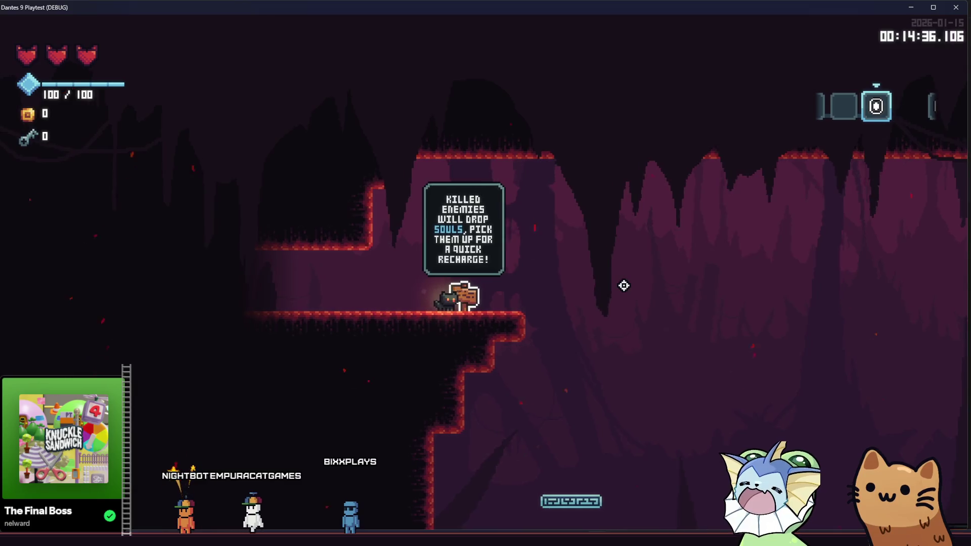
Jump across the souls room ledges to the next cave exit, then close the playtest window
key("d")
key("space")
key("a")
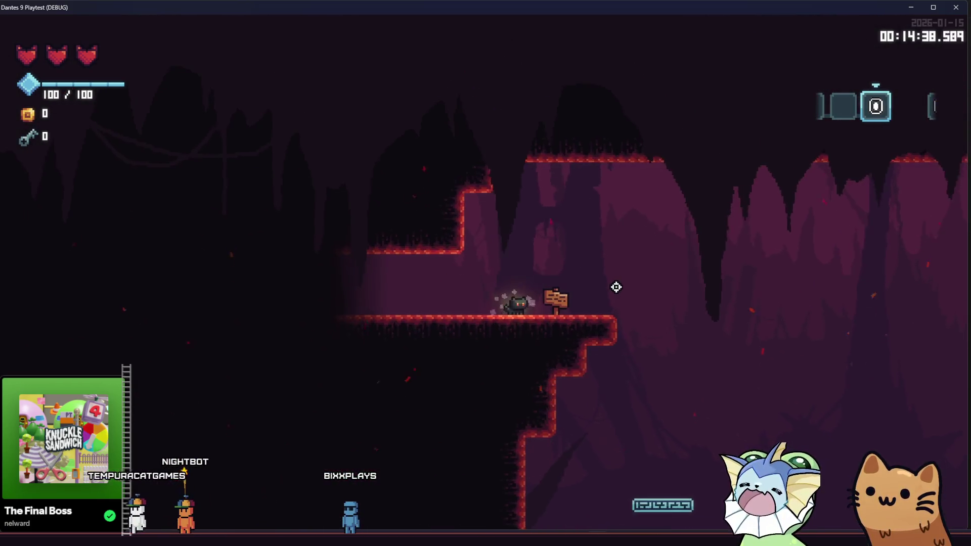
key("d")
key("space")
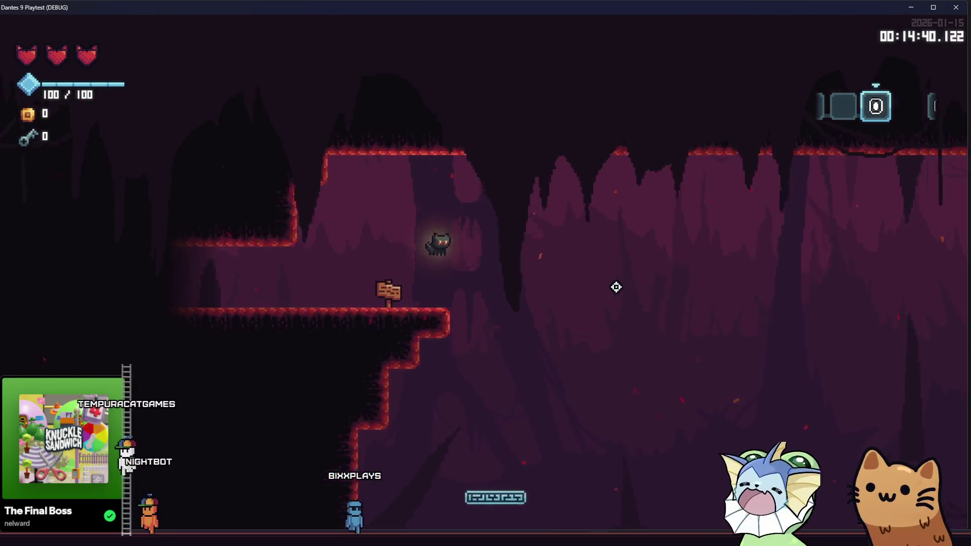
key("space")
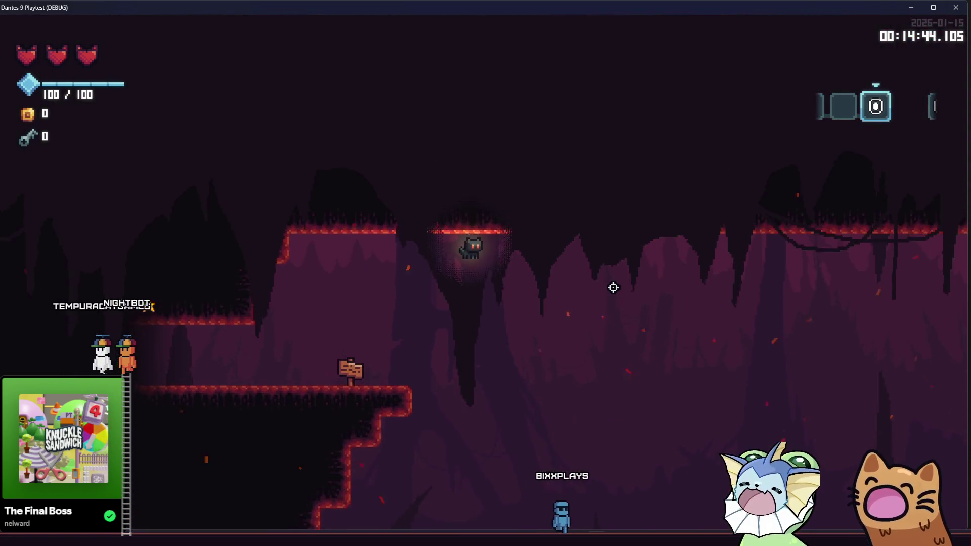
key("a")
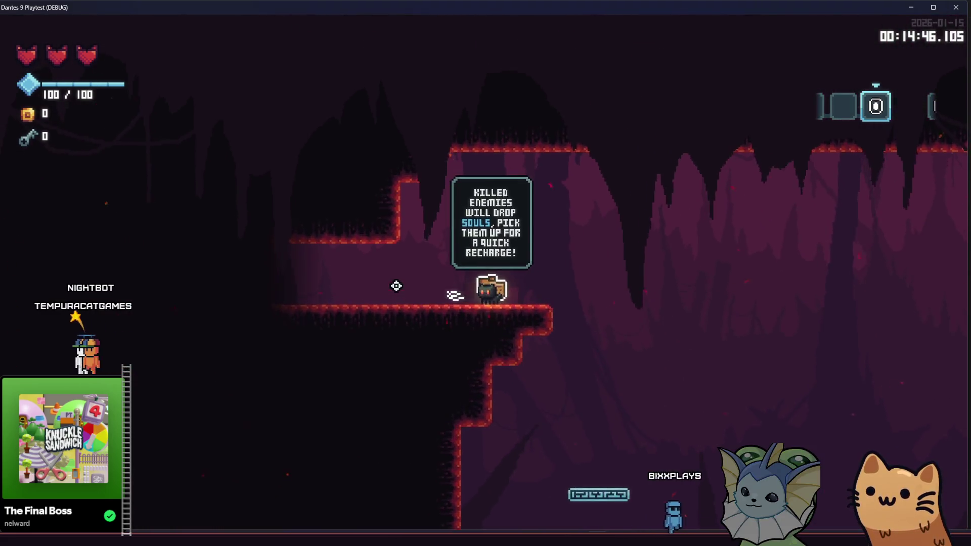
key("d")
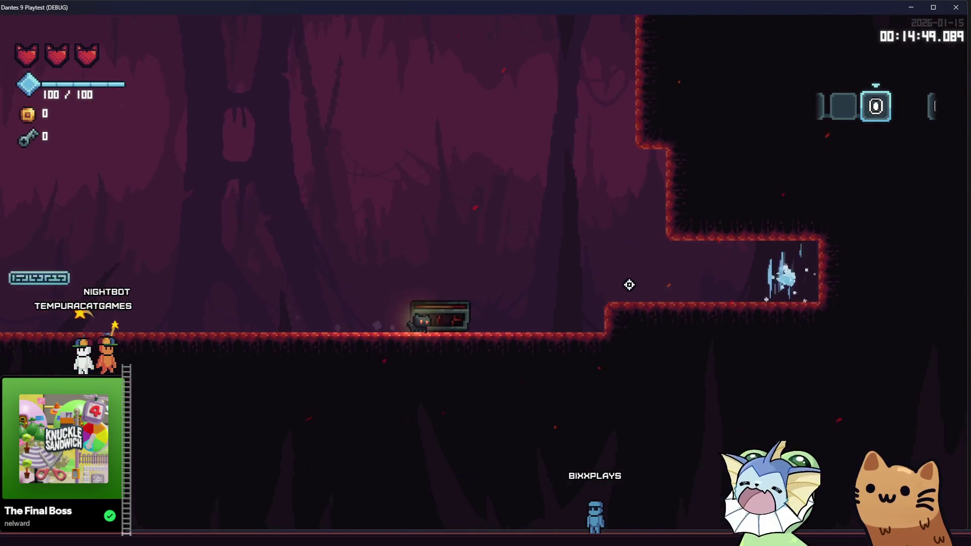
key("w")
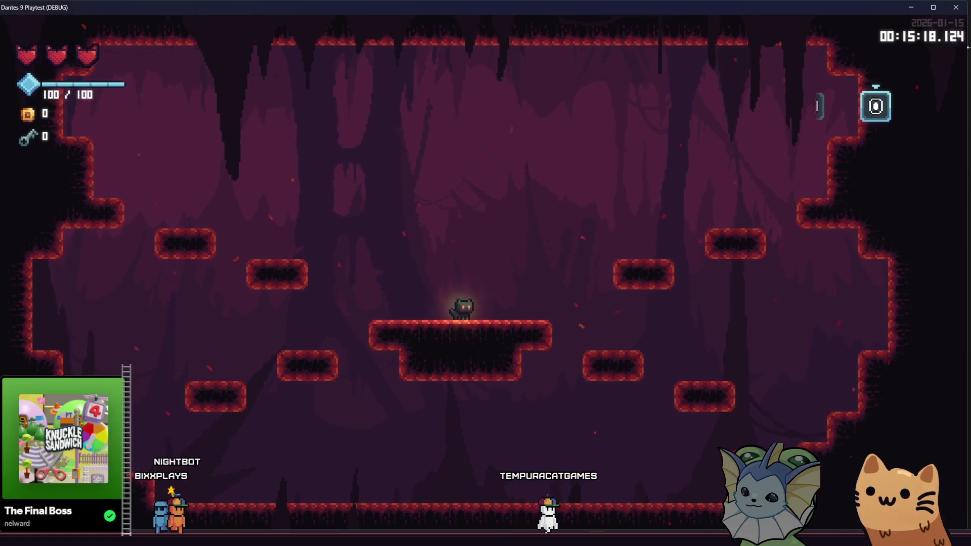
left_click(956, 9)
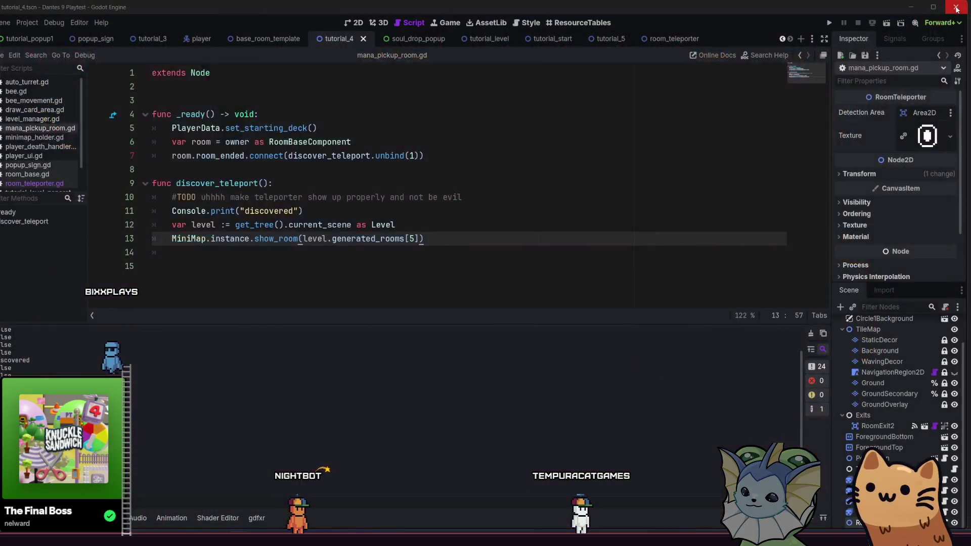
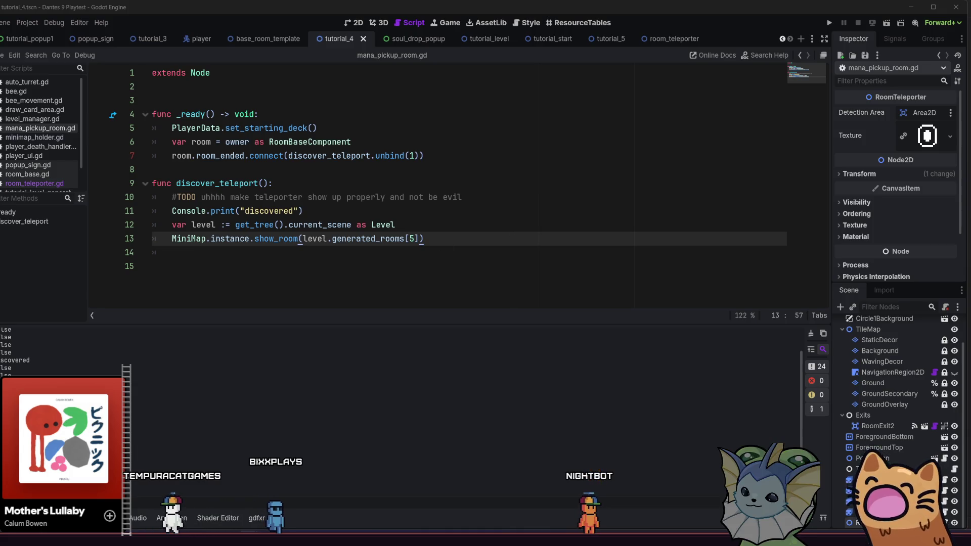
Run the playtest, pick the Mark card from the hand, and walk right toward the tooltips
key("F5")
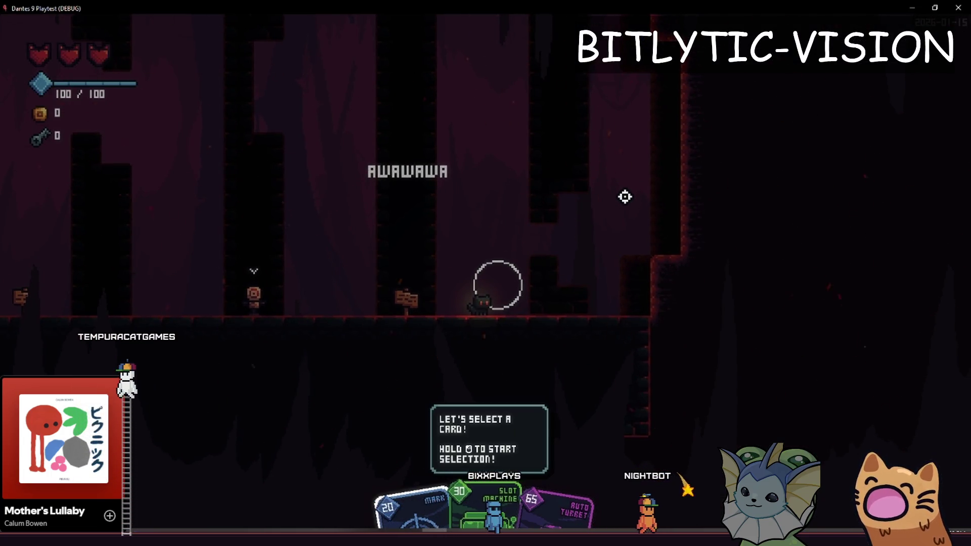
left_click_drag(626, 191, 627, 191)
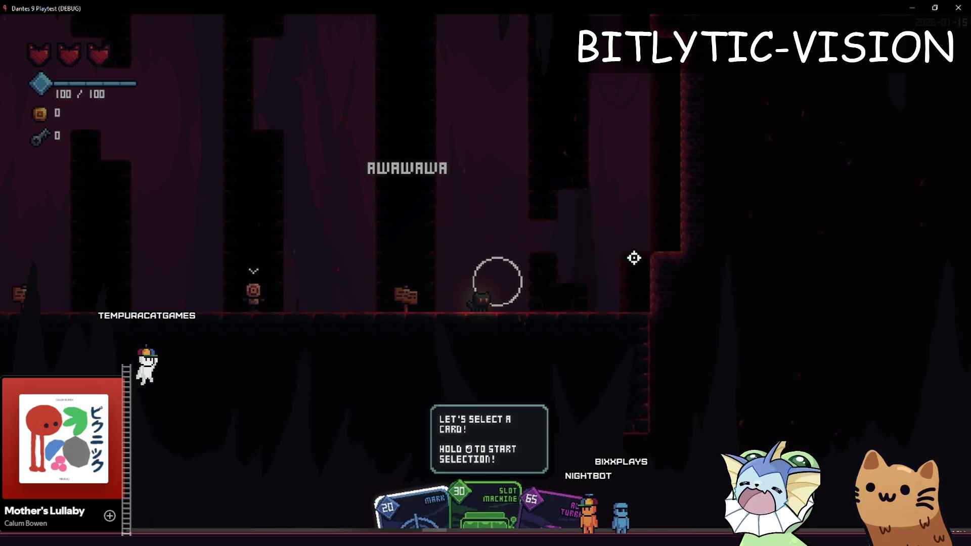
left_click_drag(634, 255, 635, 253)
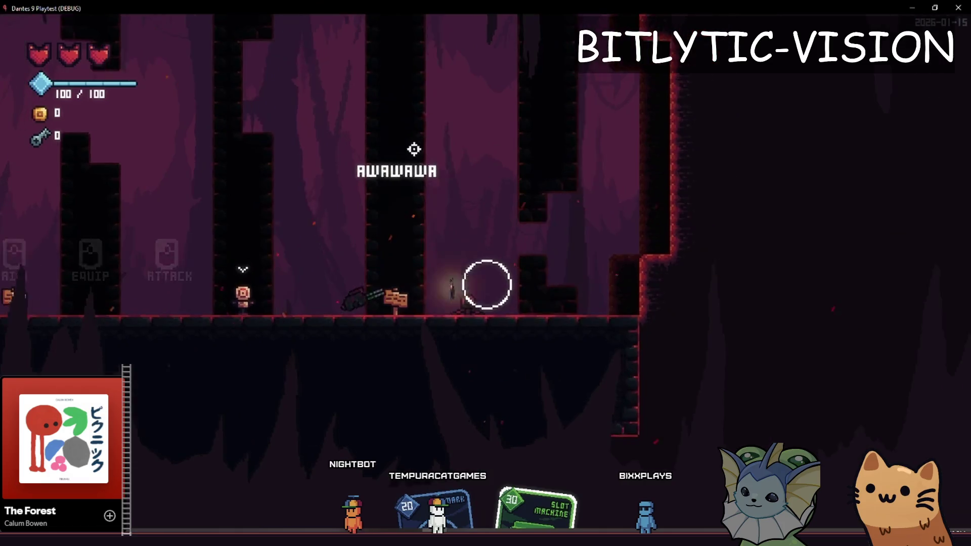
key("d")
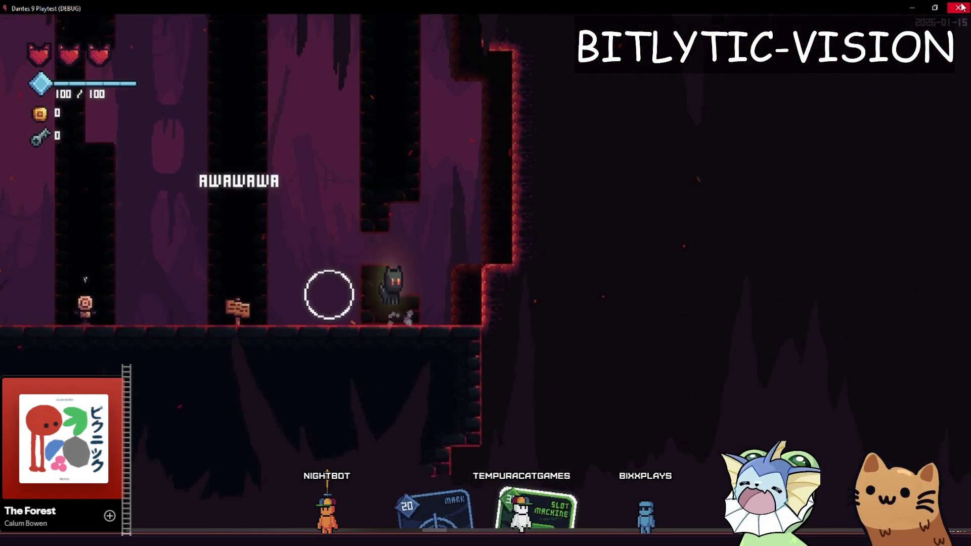
Close the playtest and, in the 2D view, drag the TutorialTest circle to (0, -224)
left_click(962, 7)
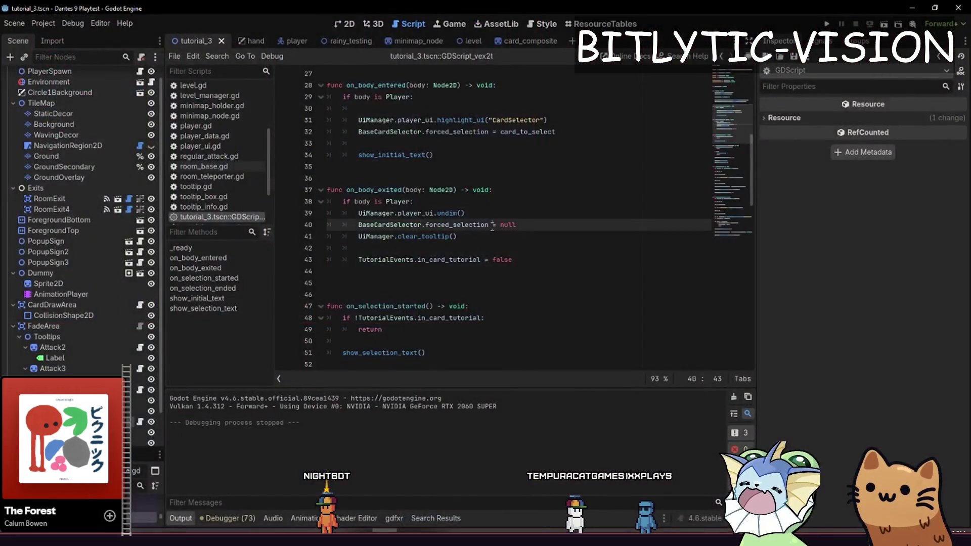
key("ctrl+shift+o")
key("Escape")
key("ctrl+F1")
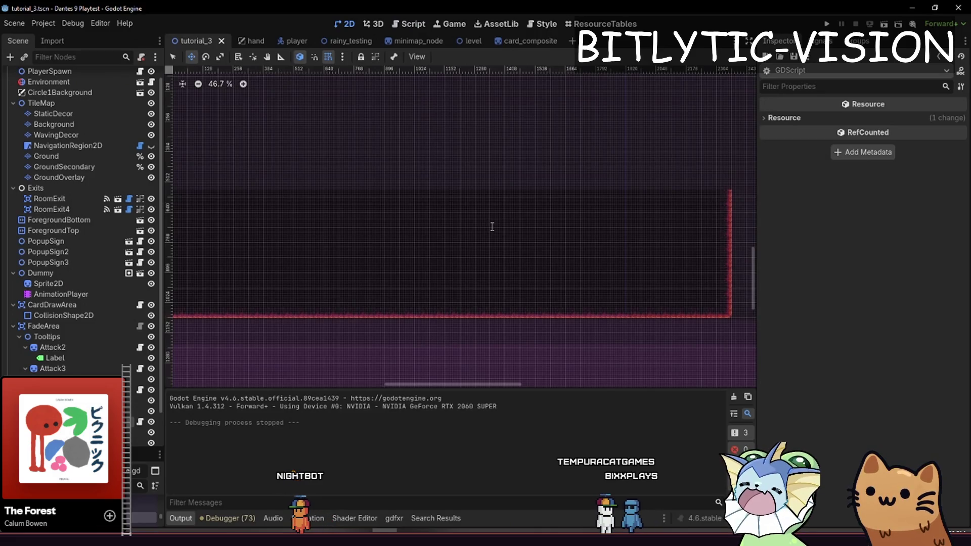
scroll(478, 218, "up", 10)
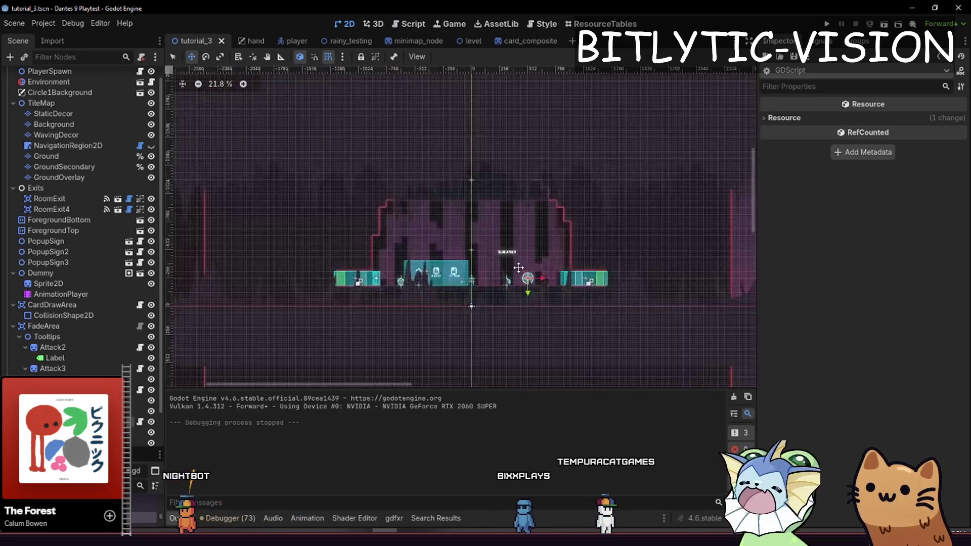
scroll(490, 299, "up", 10)
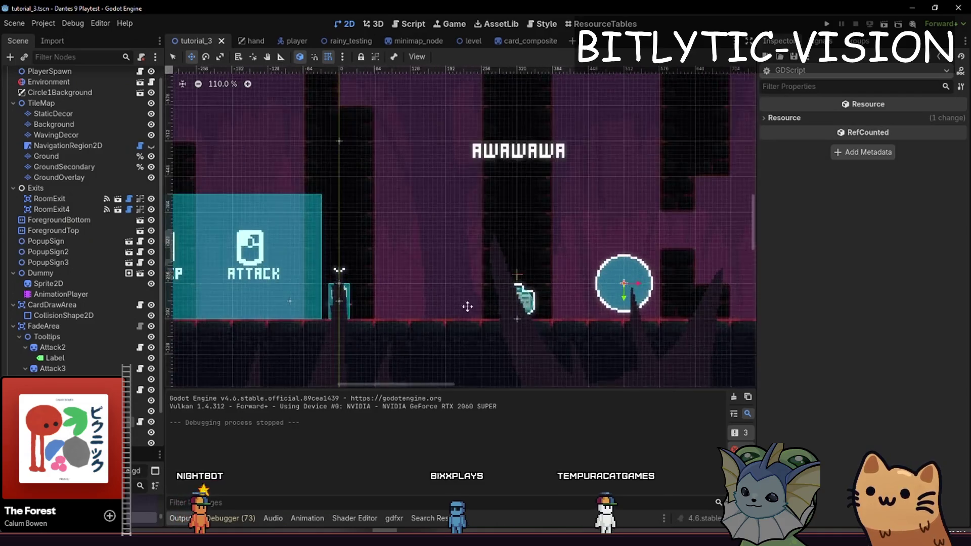
scroll(600, 291, "down", 4)
mouse_move(691, 230)
left_mouse_down()
mouse_move(513, 254)
mouse_move(512, 239)
mouse_move(513, 259)
mouse_move(512, 245)
left_mouse_up()
Set the circle's collision shape radius to 150 px
scroll(512, 245, "up", 3)
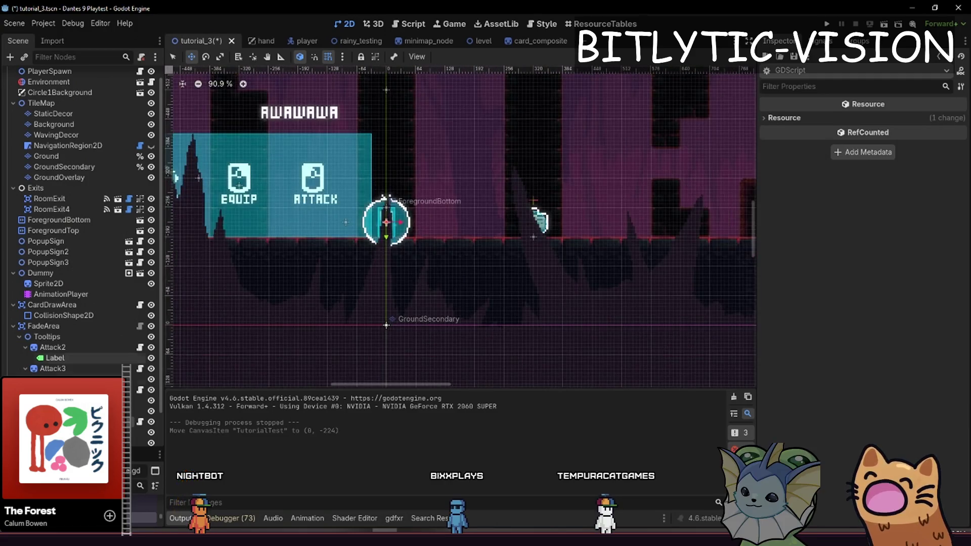
left_click(519, 221)
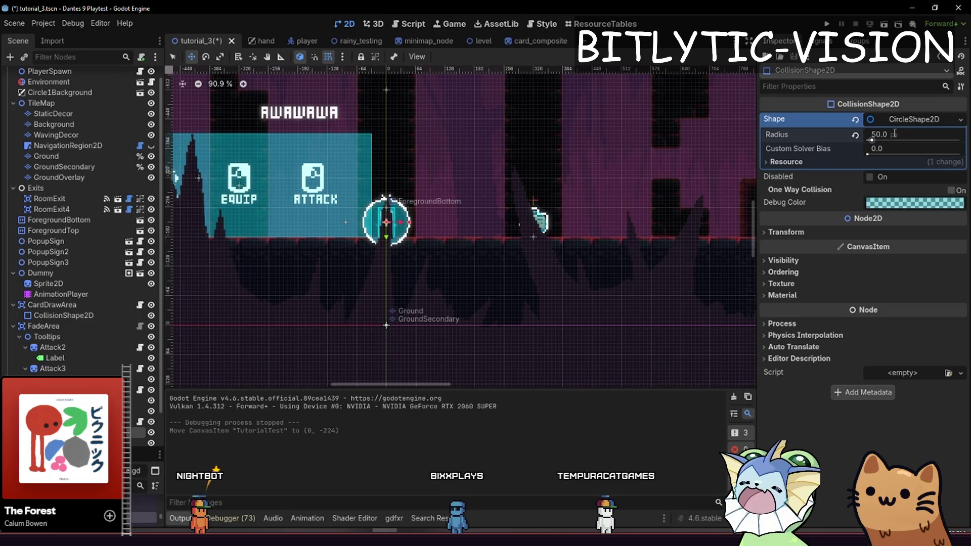
type("150")
key("Return")
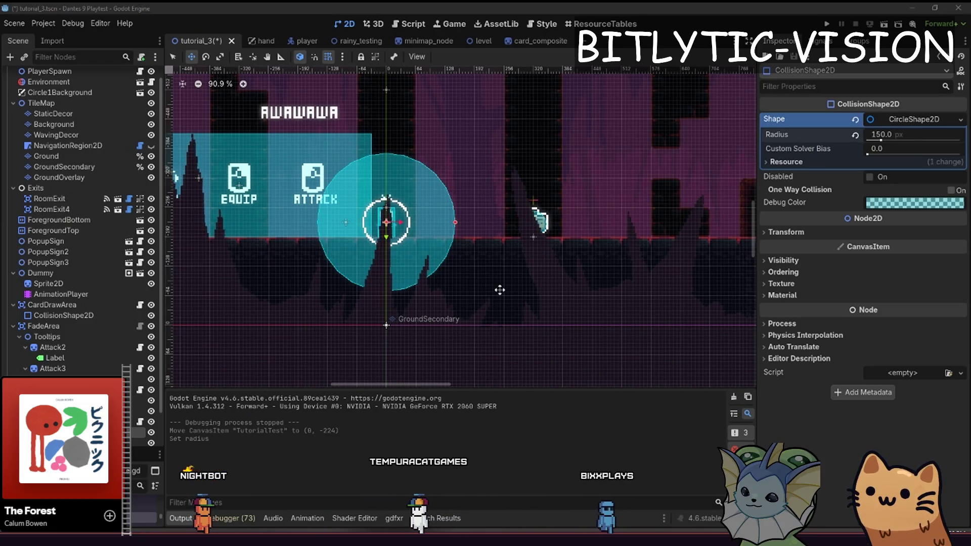
Open auto_turret.tscn and select the detection area's collision shape
key("alt+shift+o")
type("auto")
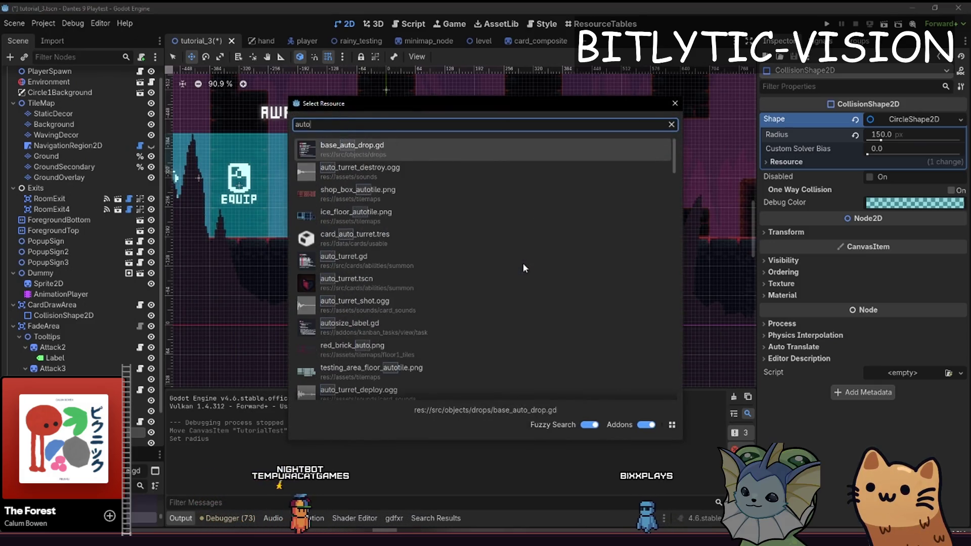
type("_turret.tscn")
key("Return")
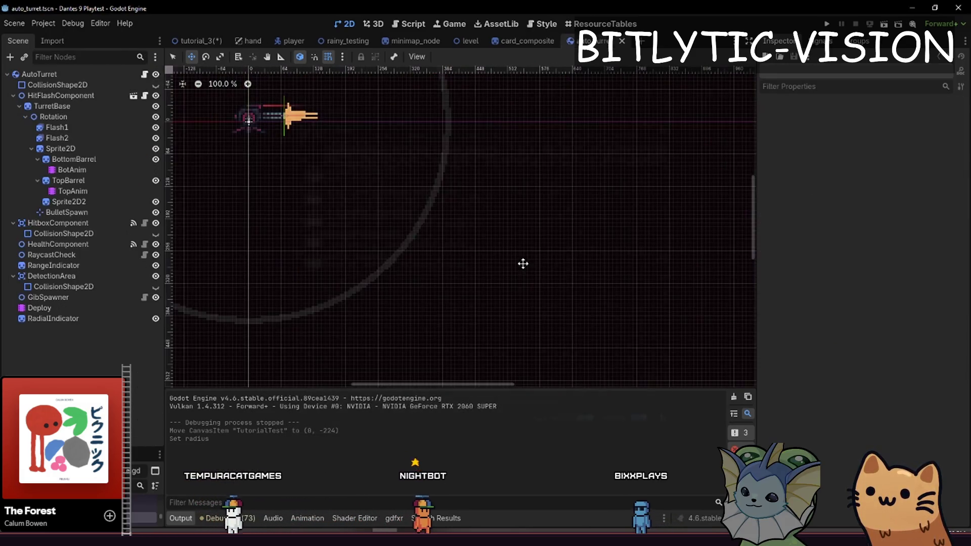
left_click(40, 74)
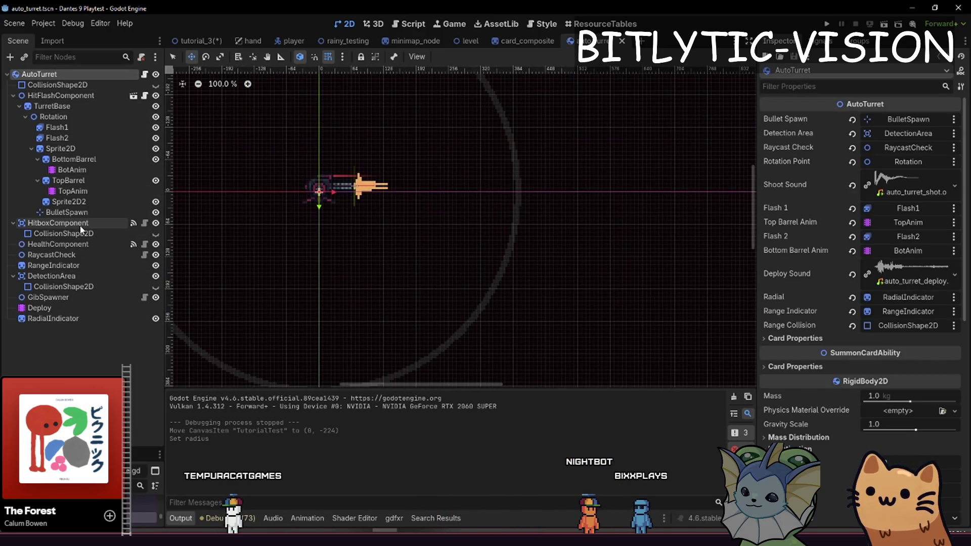
left_click(137, 288)
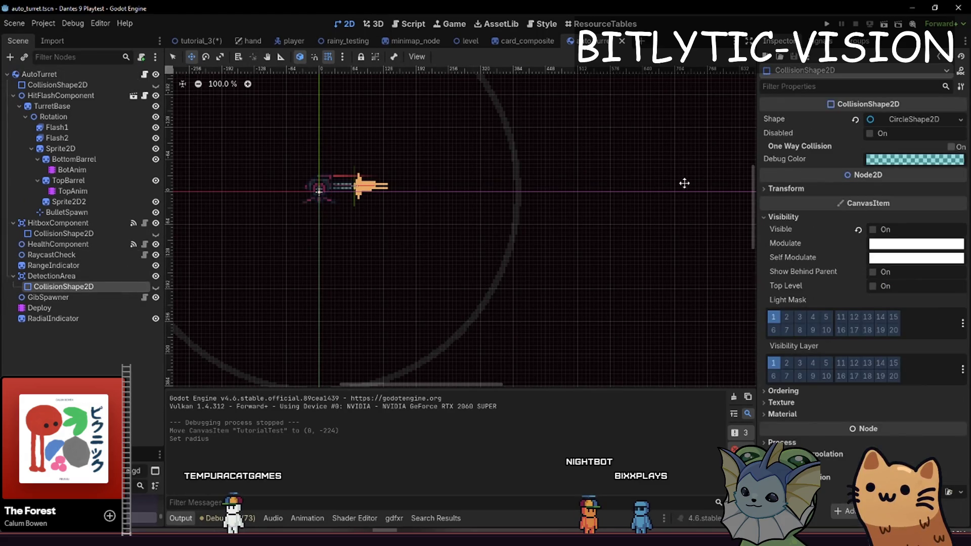
left_click(908, 122)
left_click(909, 121)
Expand the shape resource to check the 400 px detection radius on the canvas
left_click(401, 26)
left_click(346, 24)
left_click(885, 119)
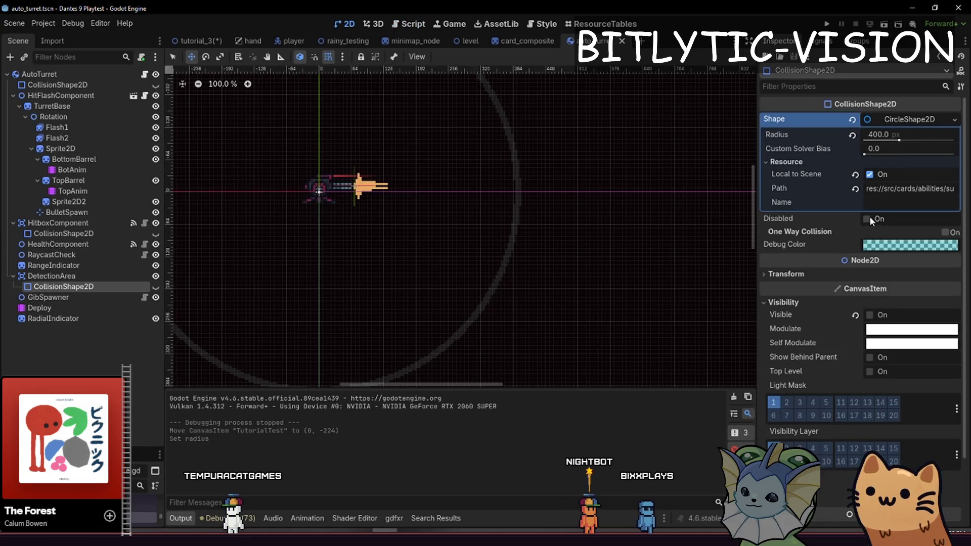
left_click(156, 287)
left_click(156, 287)
scroll(531, 297, "down", 1)
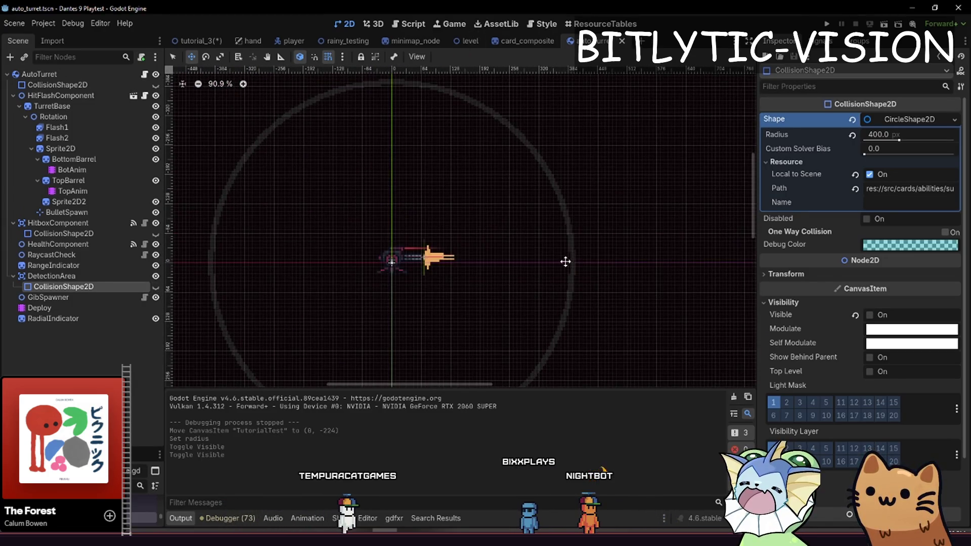
scroll(518, 247, "down", 2)
left_click_drag(601, 248, 586, 213)
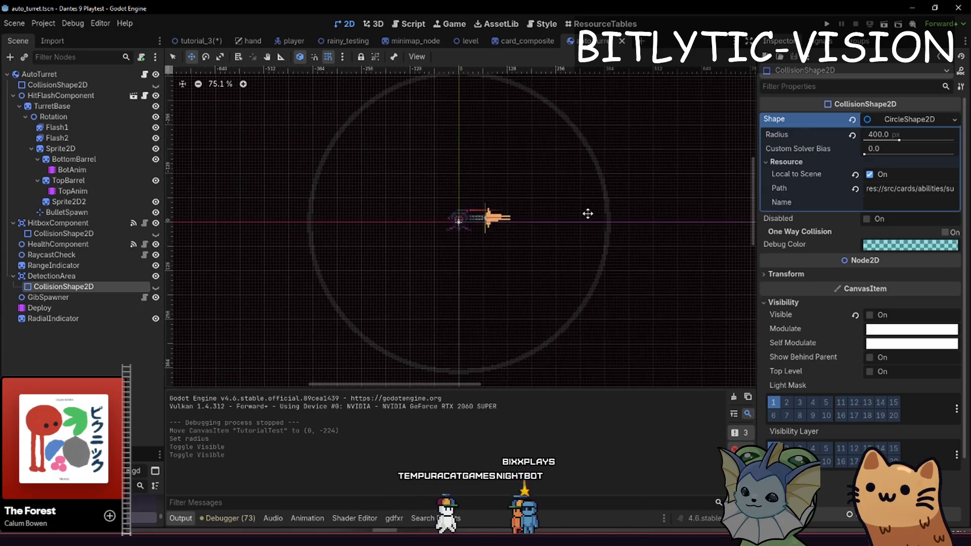
Inspect the DetectionArea, AutoTurret and HitFlashComponent nodes, then switch to the level scene
left_click(56, 276)
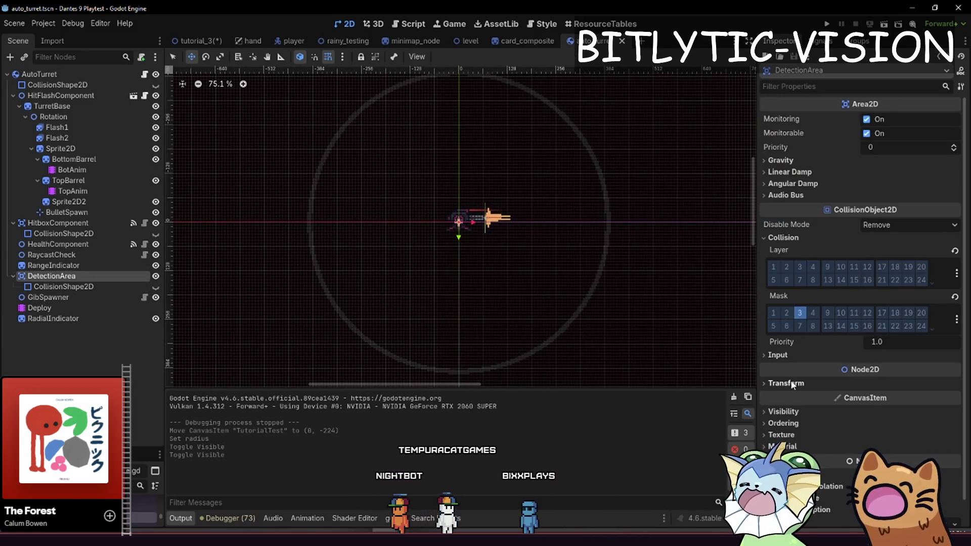
left_click(45, 73)
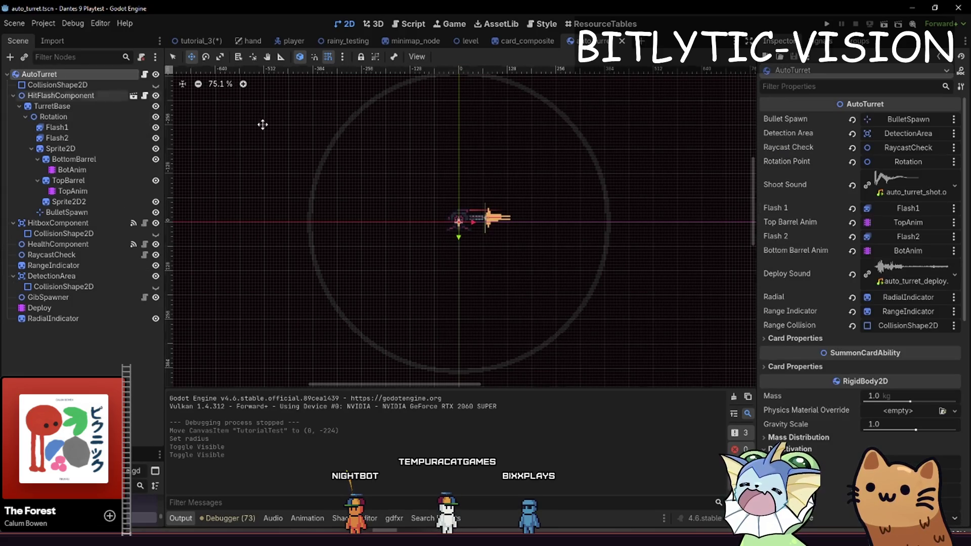
scroll(811, 335, "down", 5)
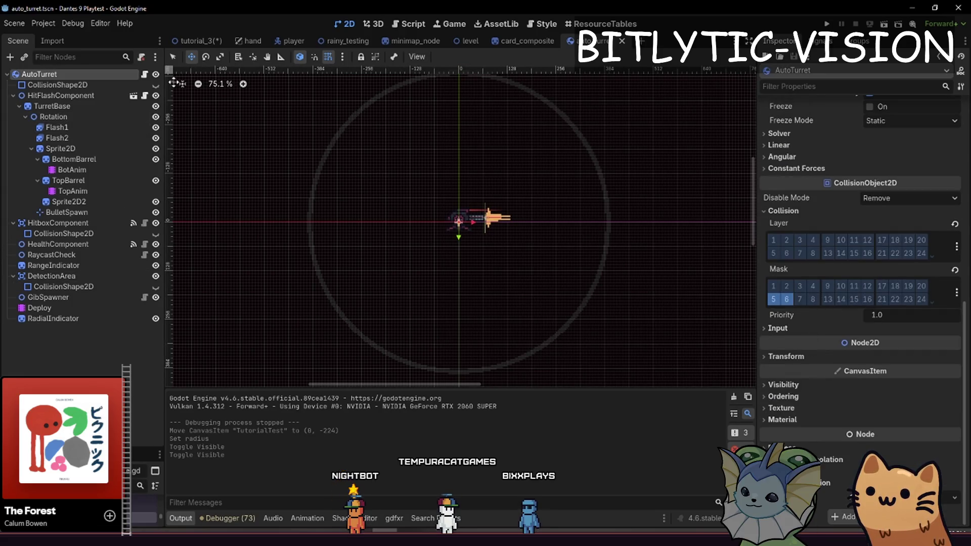
left_click(60, 95)
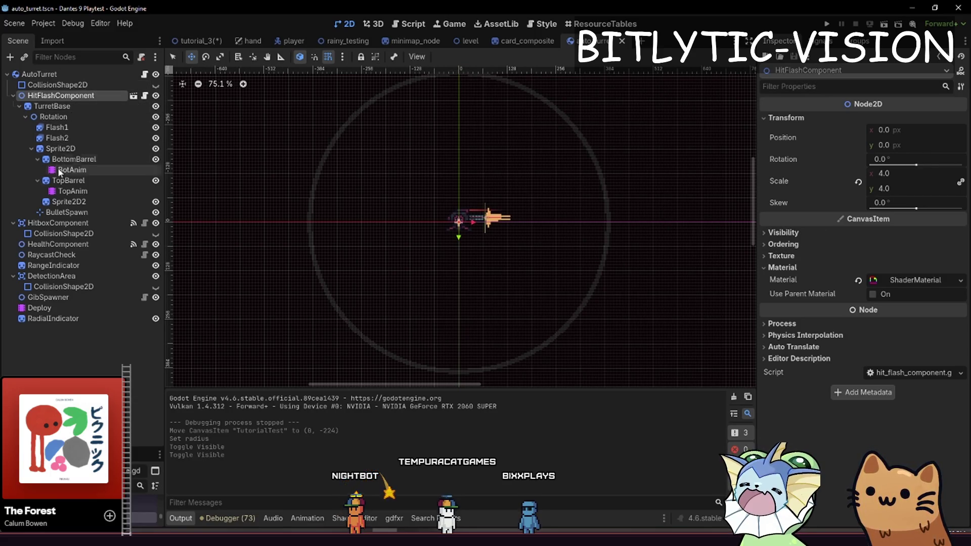
left_click(510, 44)
left_click(453, 42)
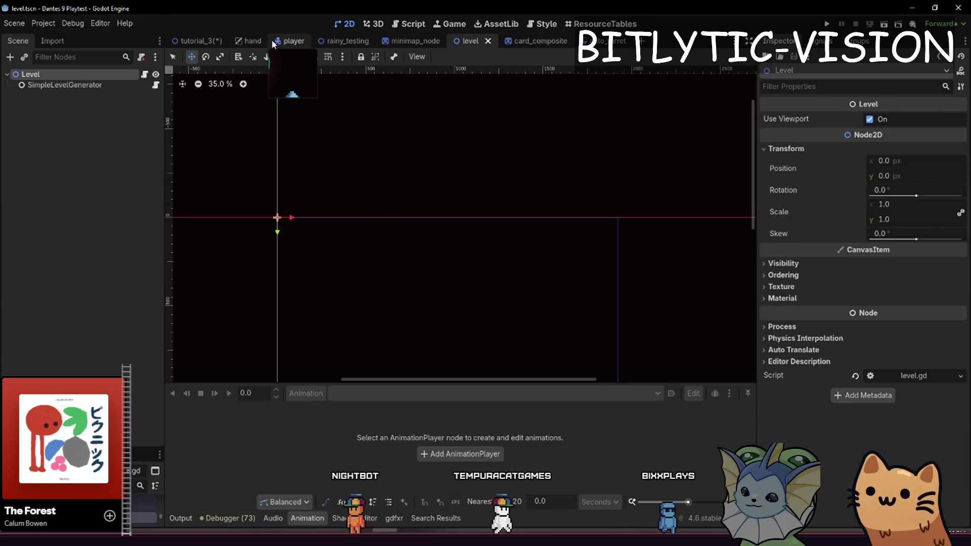
In tutorial_3, enter radius values 400 then 50 for TutorialTest's collision shape and save
left_click(195, 41)
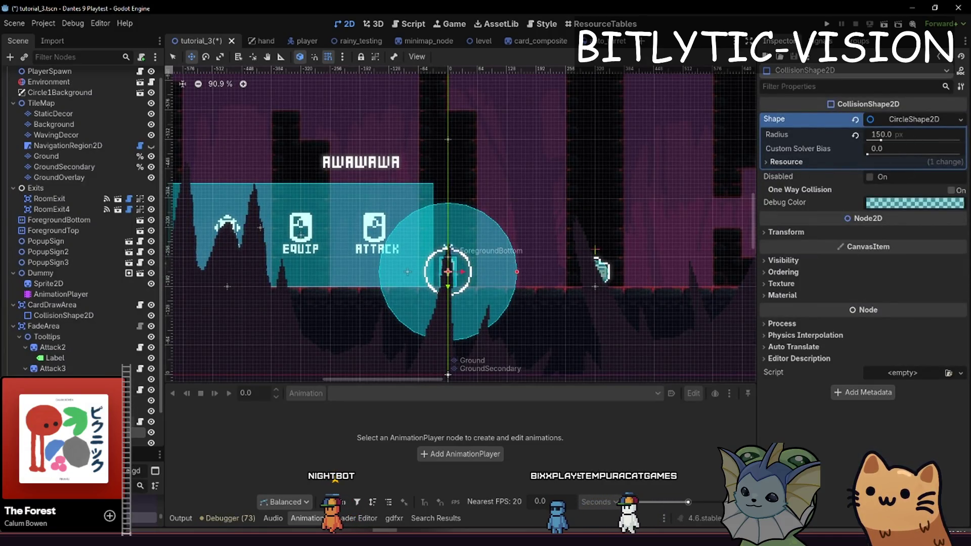
left_click(448, 249)
scroll(853, 293, "down", 5)
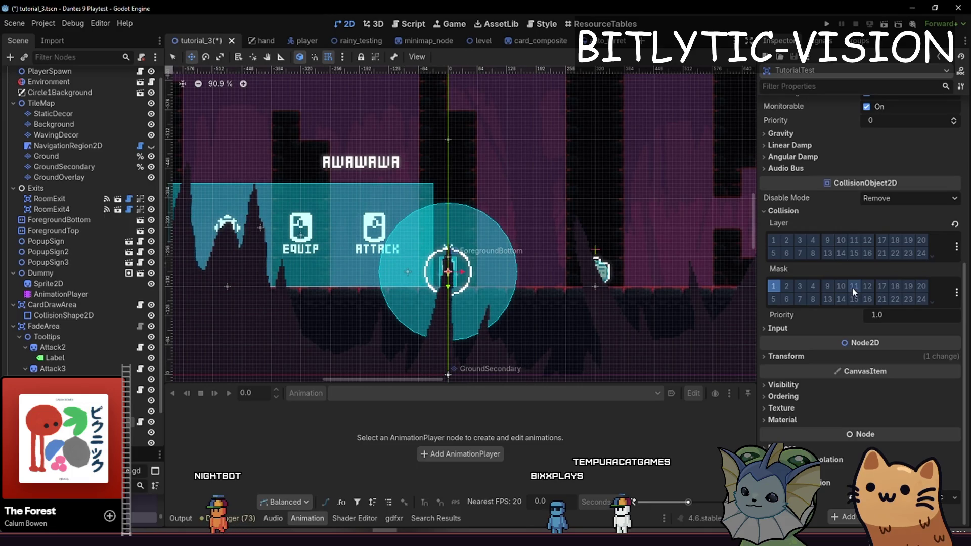
left_click(840, 356)
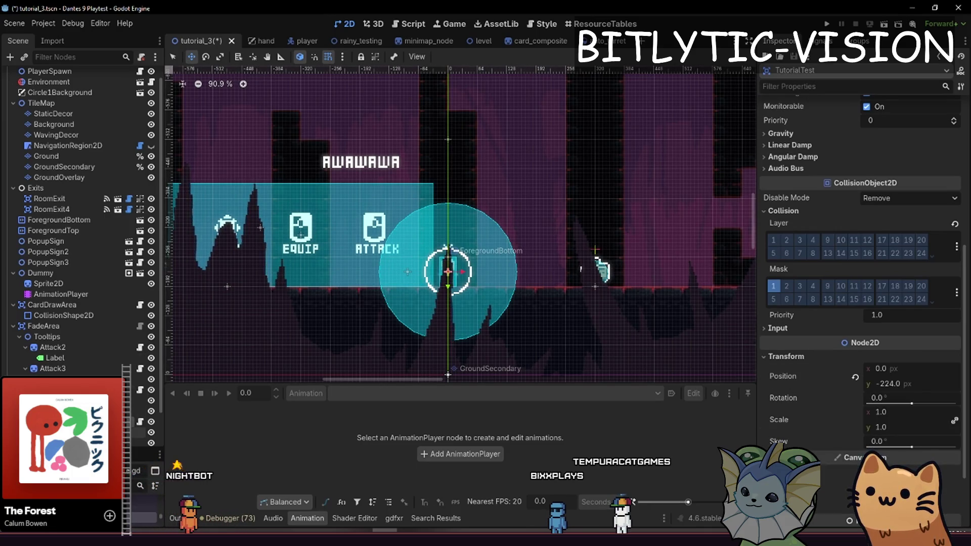
left_click(890, 134)
type("400")
key("Return")
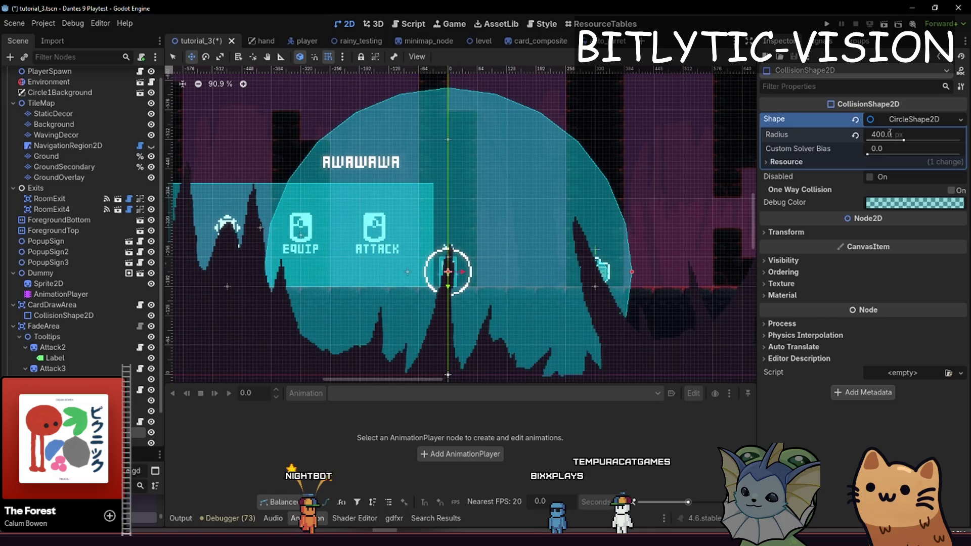
scroll(562, 116, "down", 4)
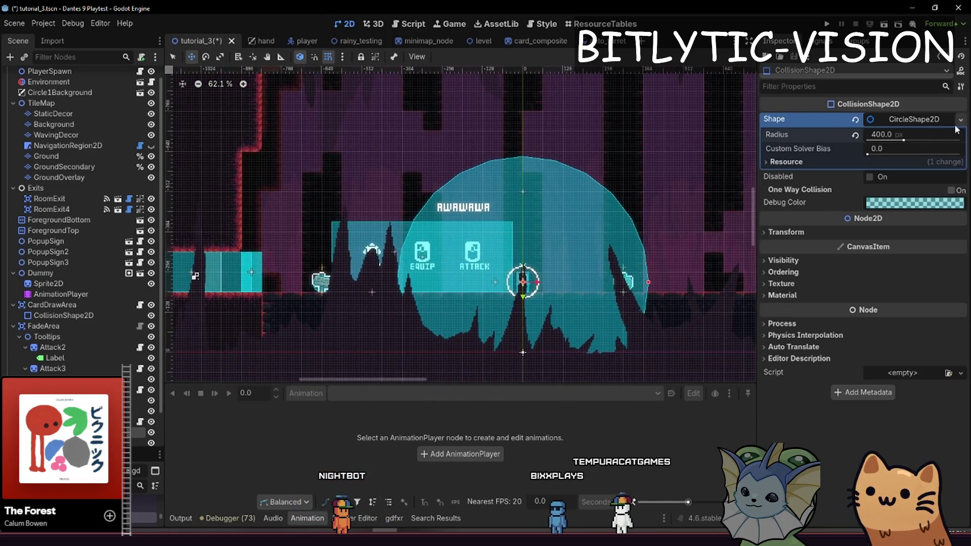
type("50")
key("Return")
key("ctrl+s")
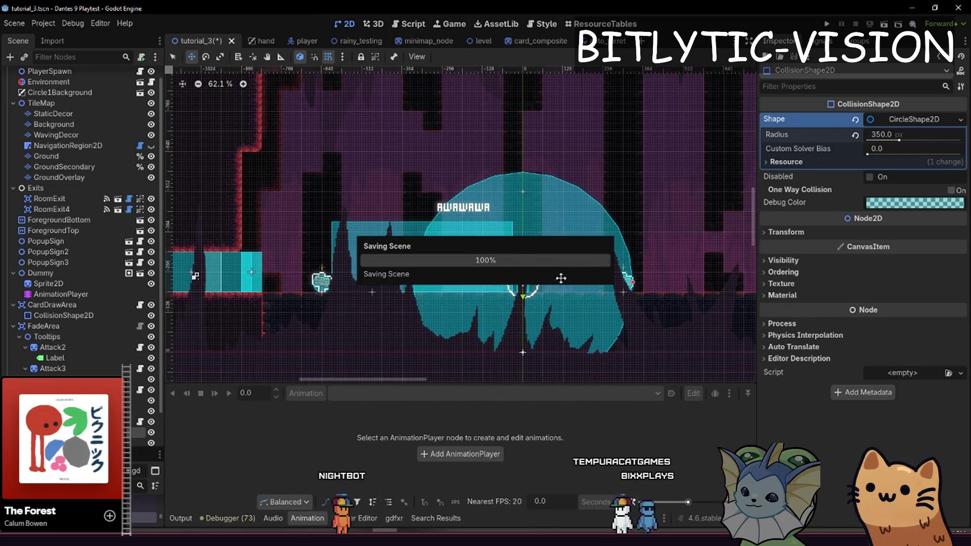
Delete the AWAWAWA placeholder text label from the scene
scroll(541, 232, "up", 4)
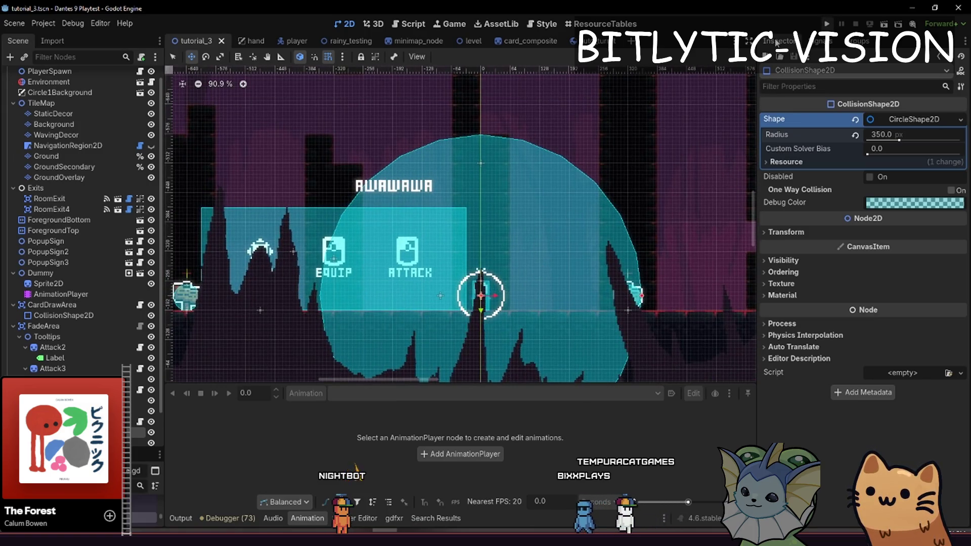
scroll(132, 411, "down", 2)
left_click(142, 417)
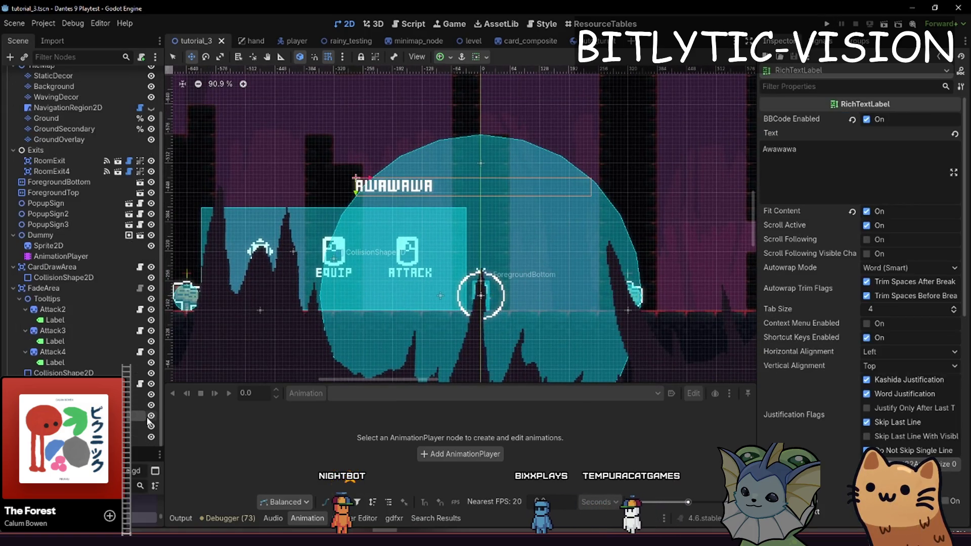
key("Delete")
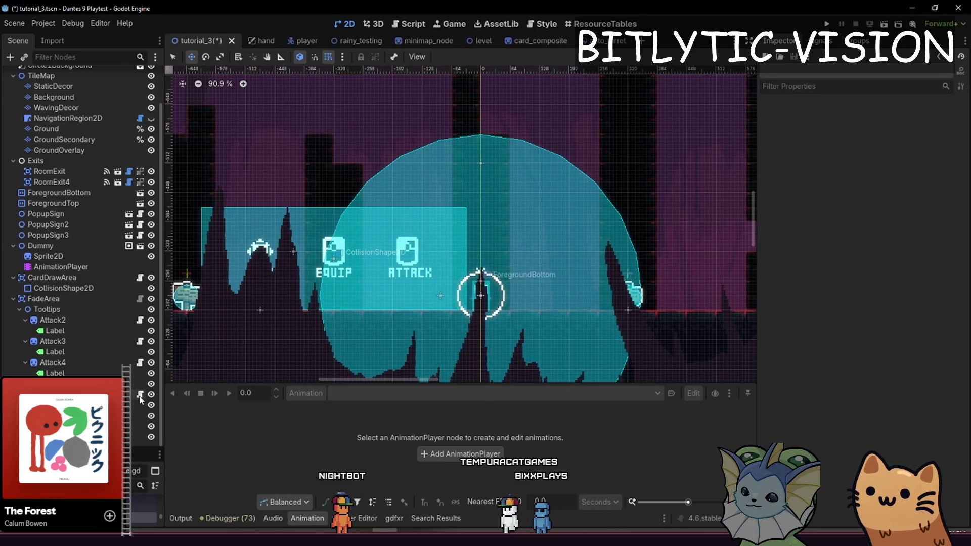
Open the scene's attached script, save all changes, and relaunch the playtest
left_click(142, 400)
scroll(505, 203, "up", 5)
left_click(536, 163)
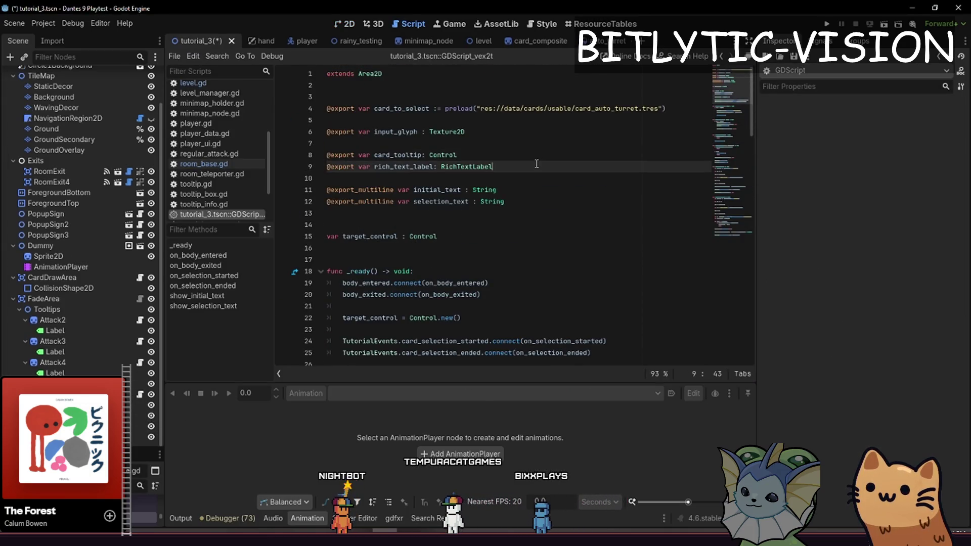
key("ctrl+s")
key("ctrl+End")
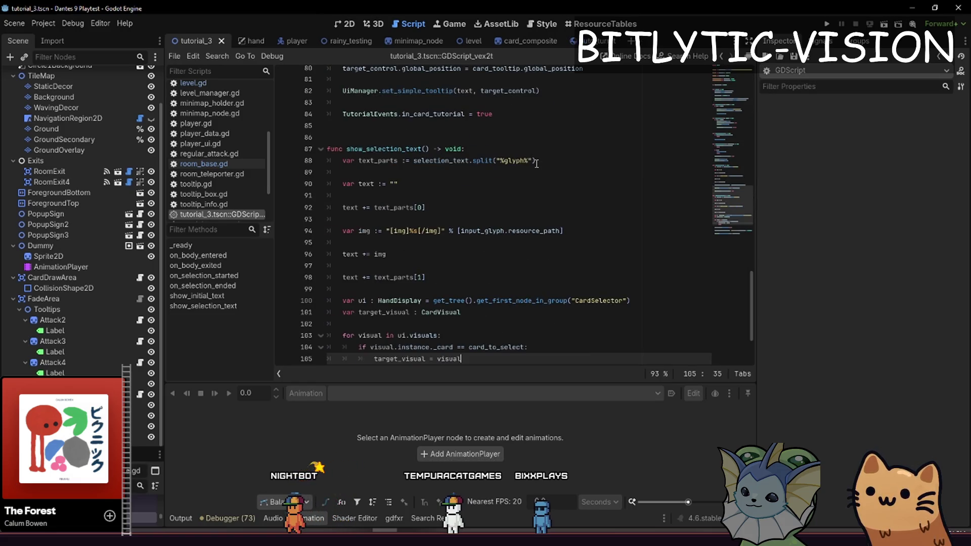
key("F5")
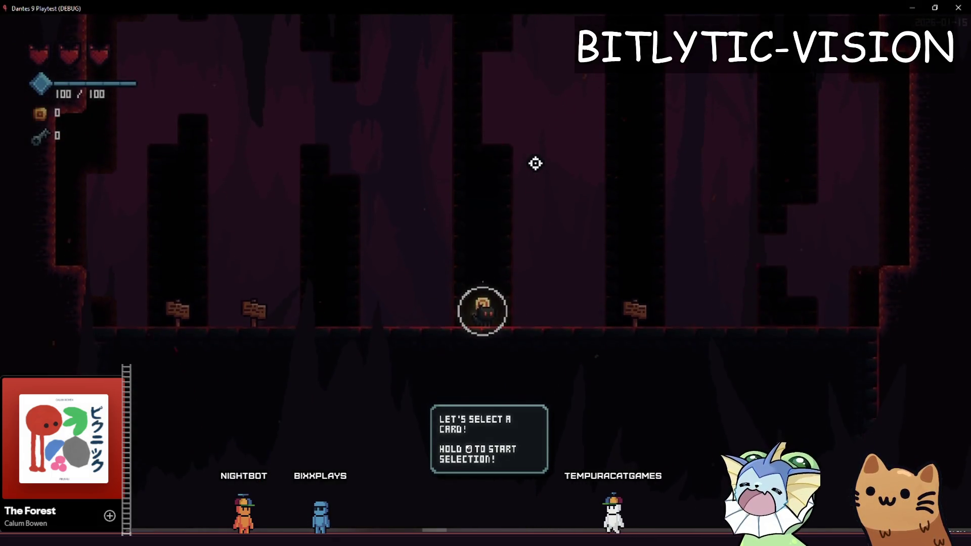
Walk through the tutorial room, play the Auto Turret card near the dummy, then stop the game
key("d")
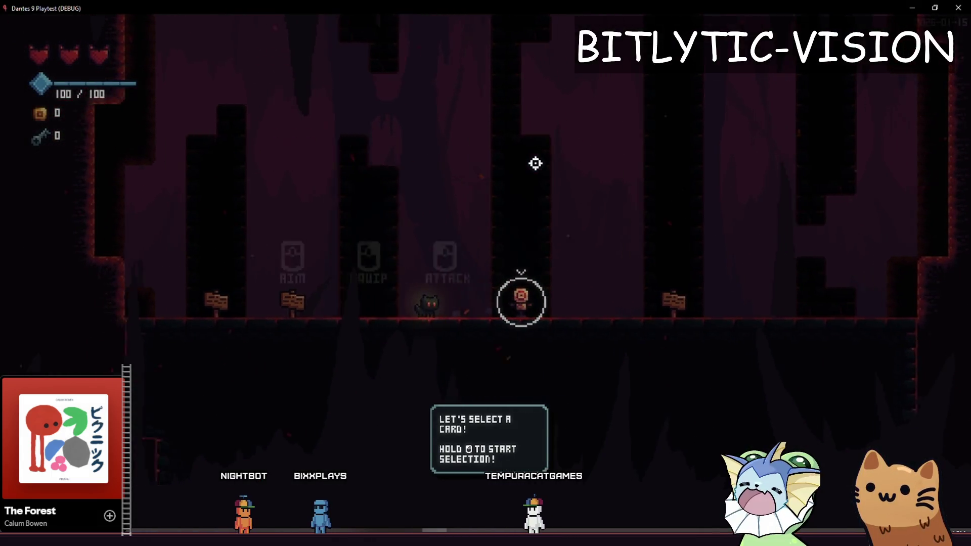
key("d")
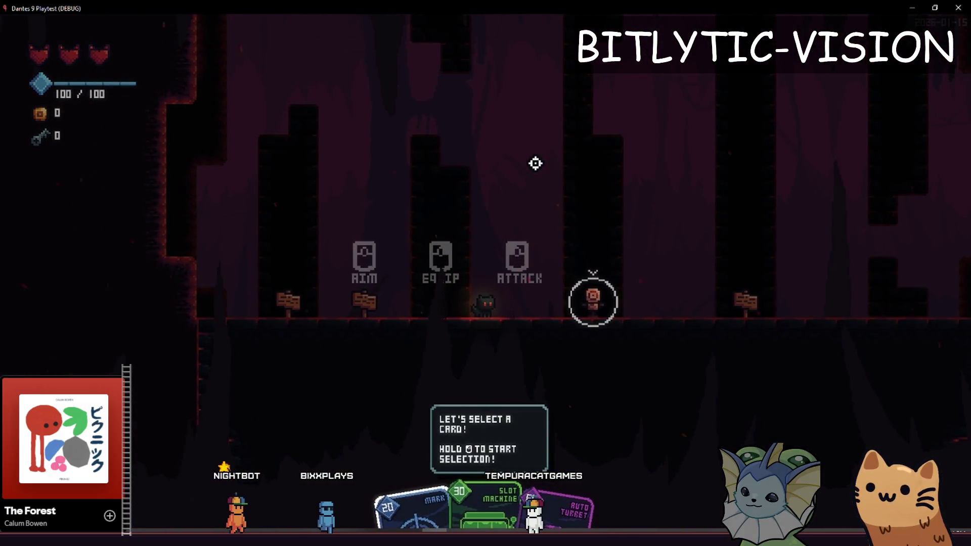
key("a")
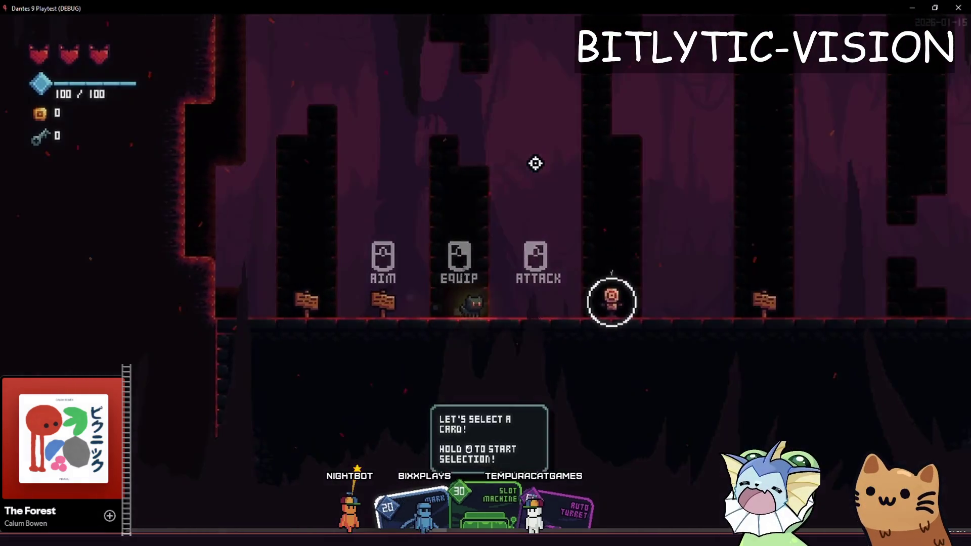
key("d")
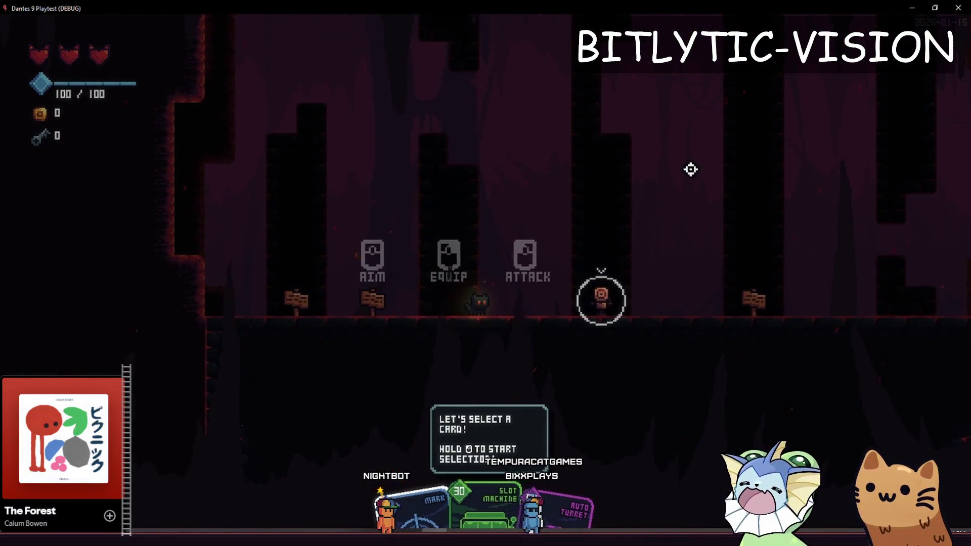
left_click(789, 256)
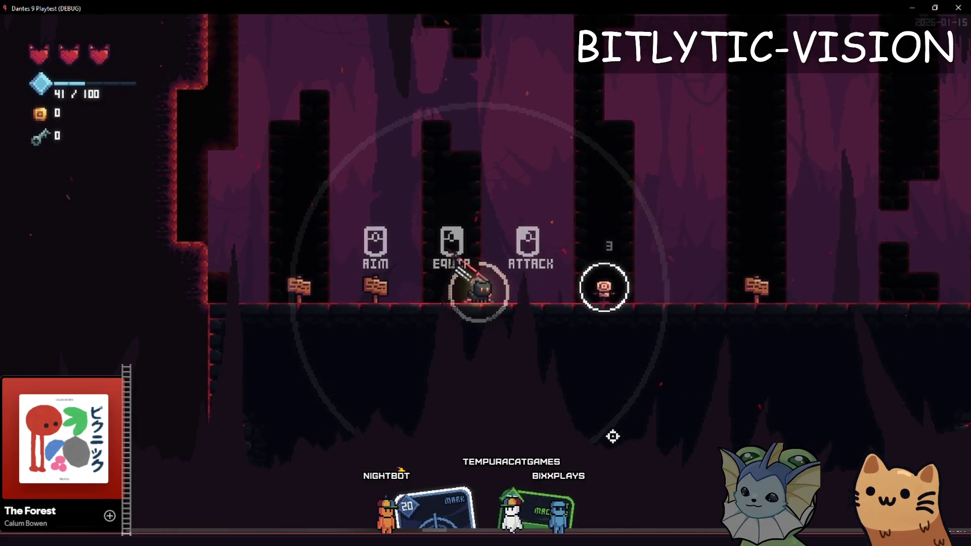
key("a")
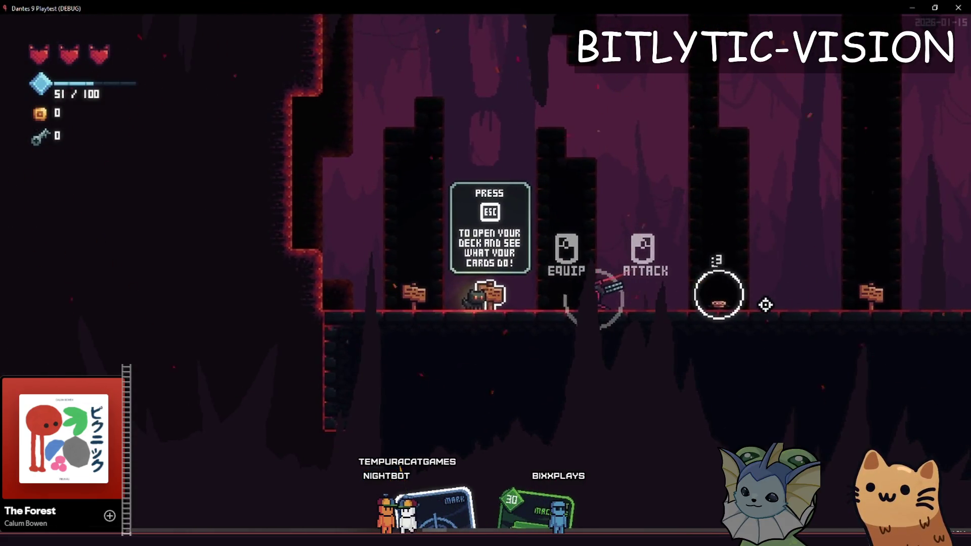
key("d")
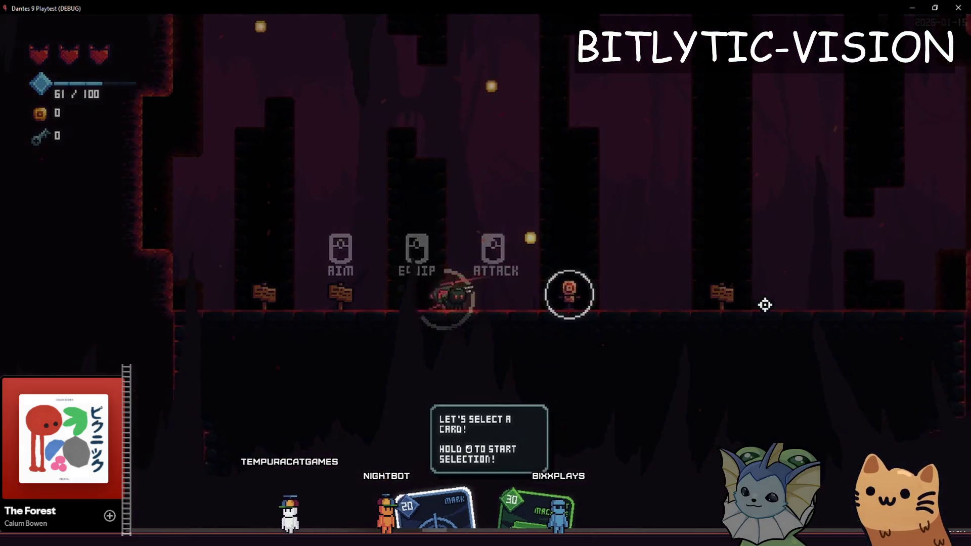
key("a")
key("d")
key("a")
key("F8")
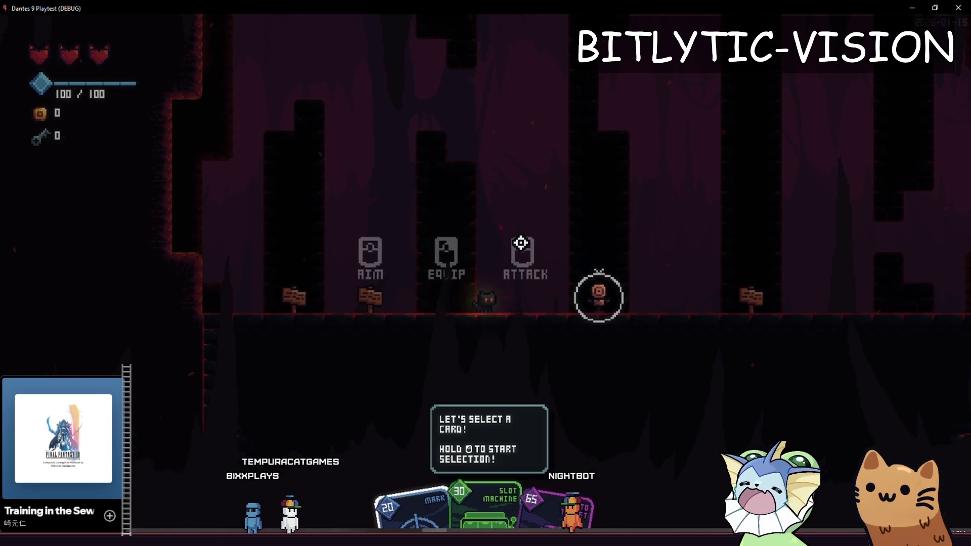
Play a card, walk past the AIM/EQUIP/ATTACK hints, and open the debug menu's card options
left_click(520, 242)
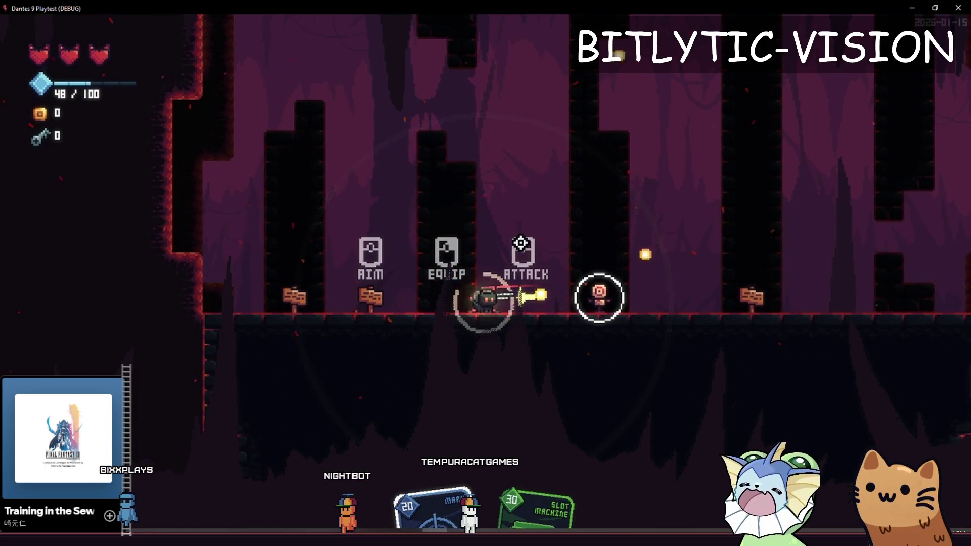
key("space")
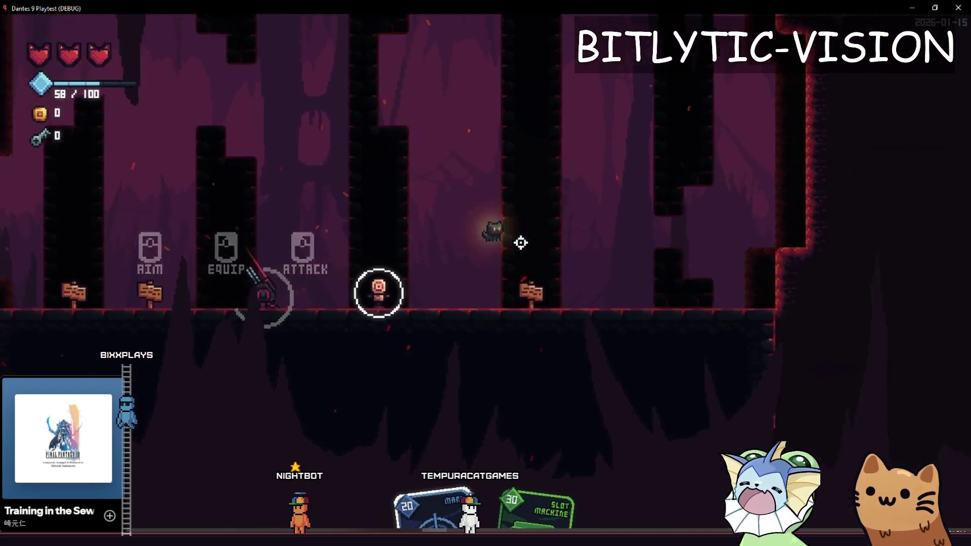
key("a")
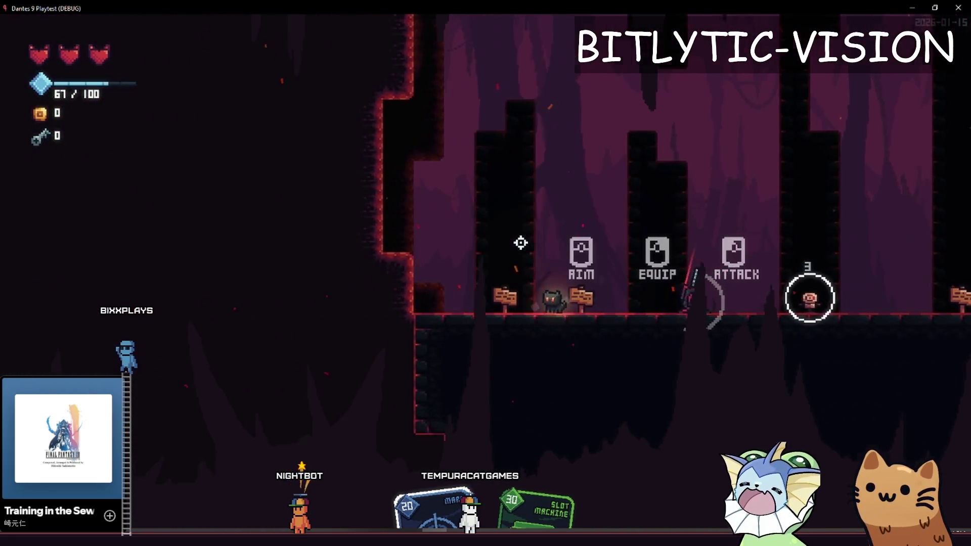
key("a")
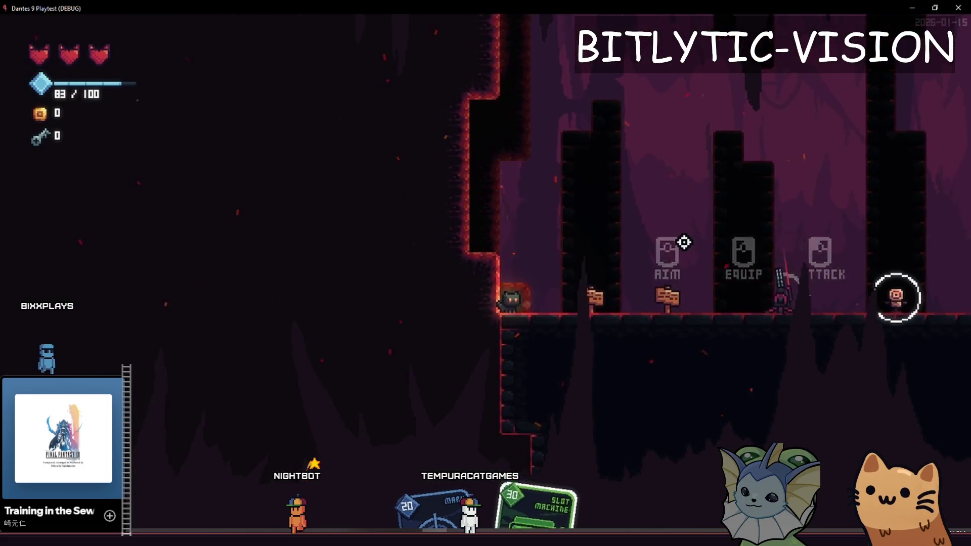
key("d")
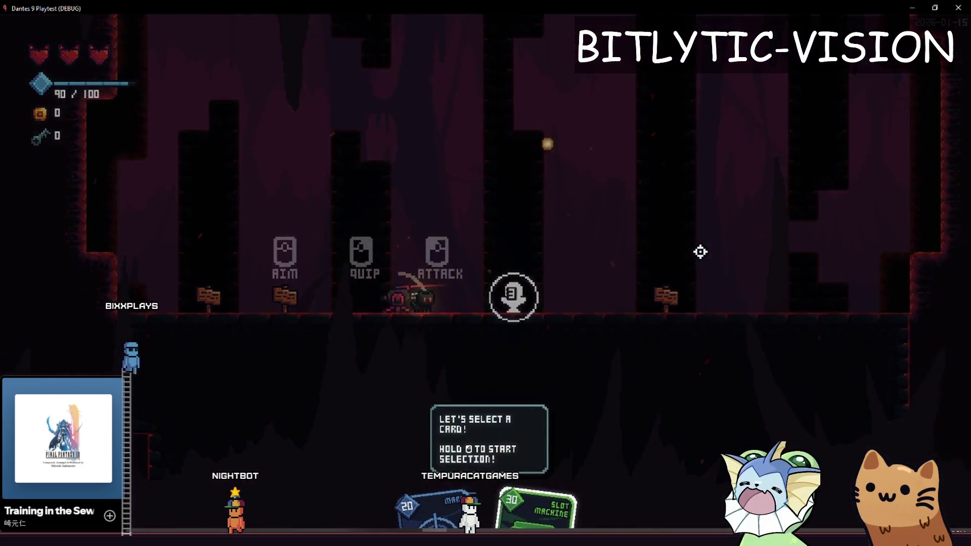
key("grave")
left_click(122, 137)
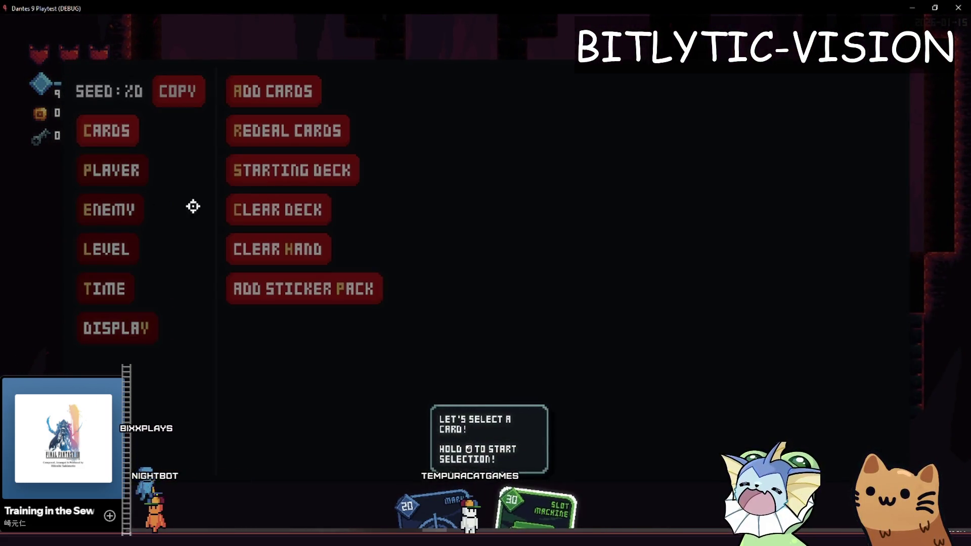
Clear and redeal the hand from the debug menu, try a newly dealt card, then stop the game
left_click(296, 258)
key("grave")
key("grave")
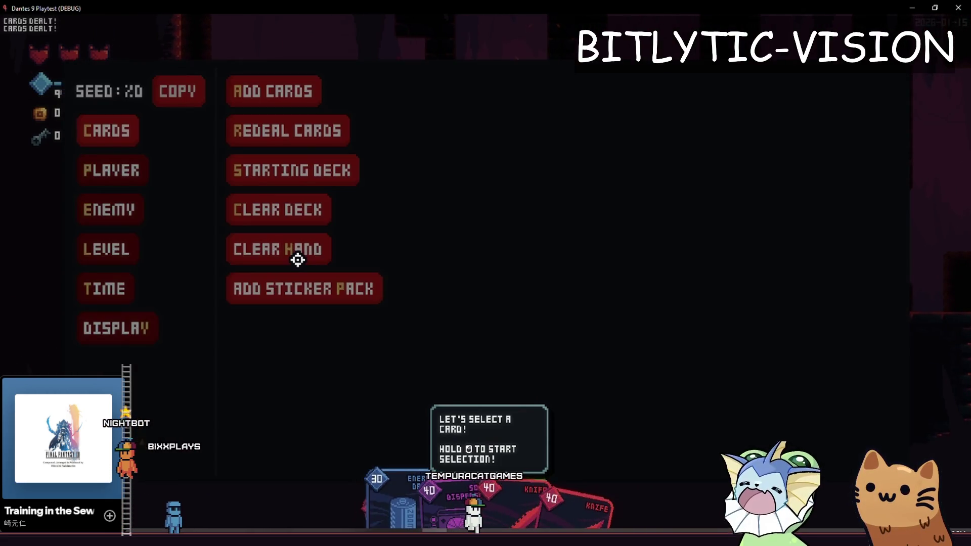
left_click(299, 260)
key("grave")
key("grave")
left_click(306, 253)
key("grave")
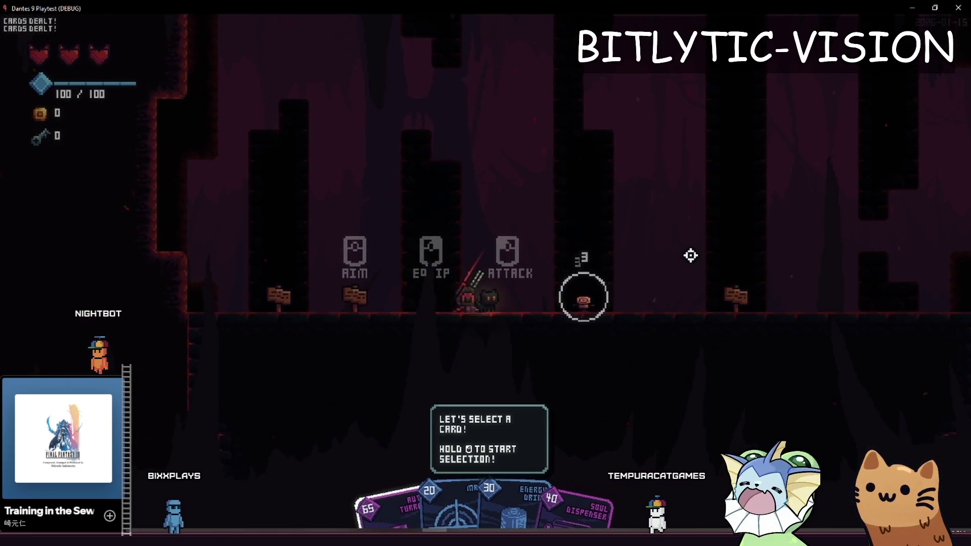
key("a")
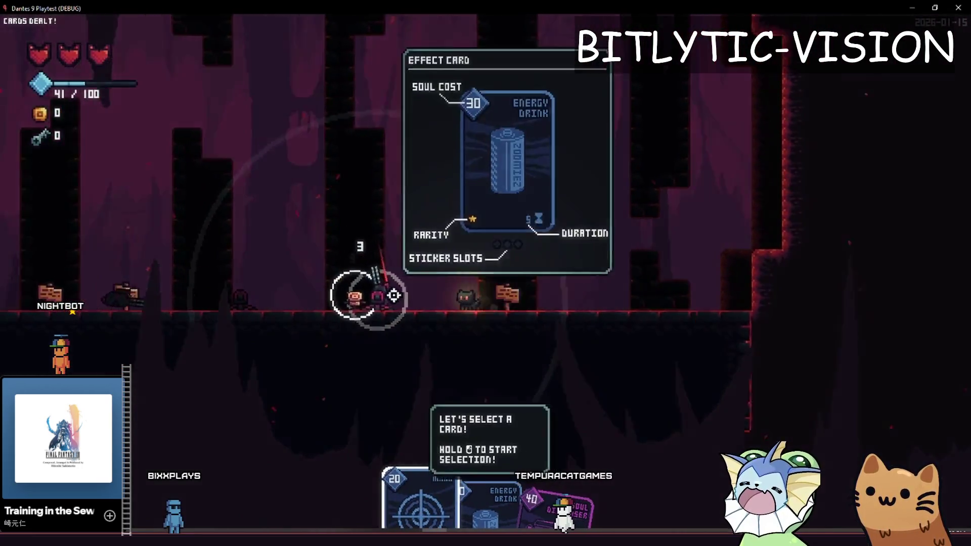
key("a")
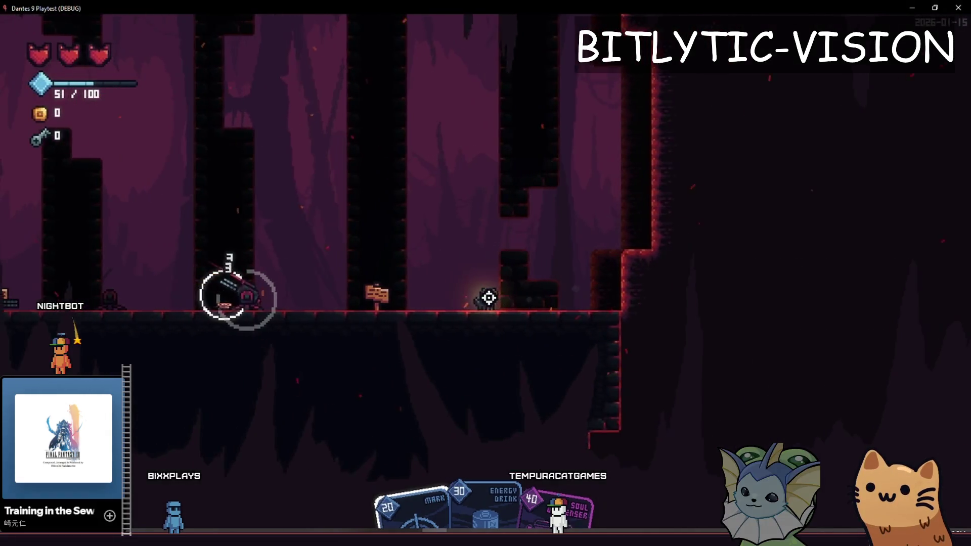
key("F8")
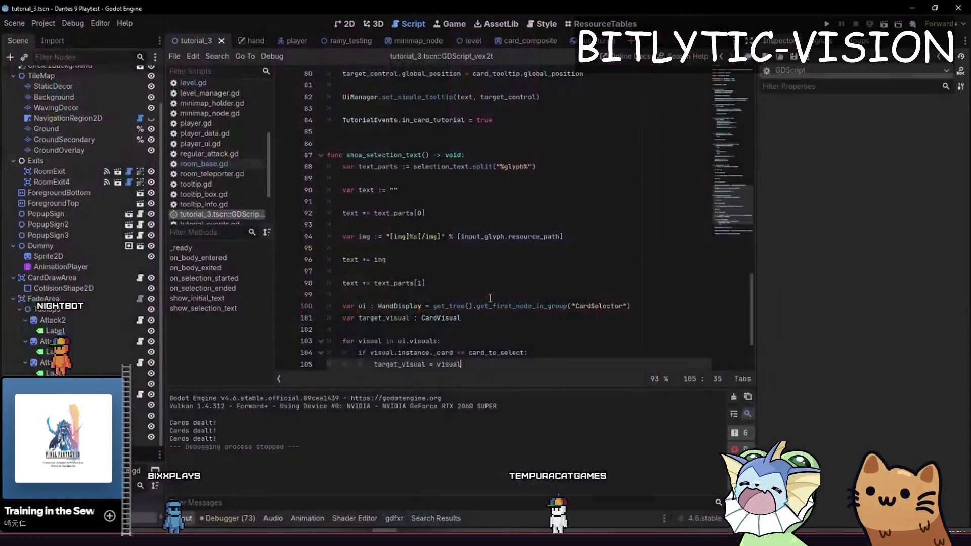
Scroll through show_selection_text, then run the project again with F5
scroll(490, 299, "down", 3)
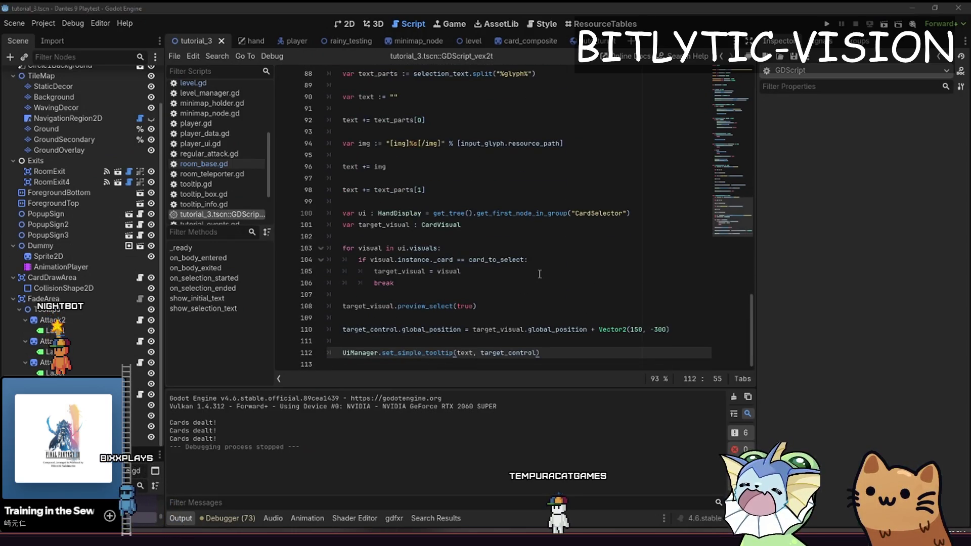
key("F5")
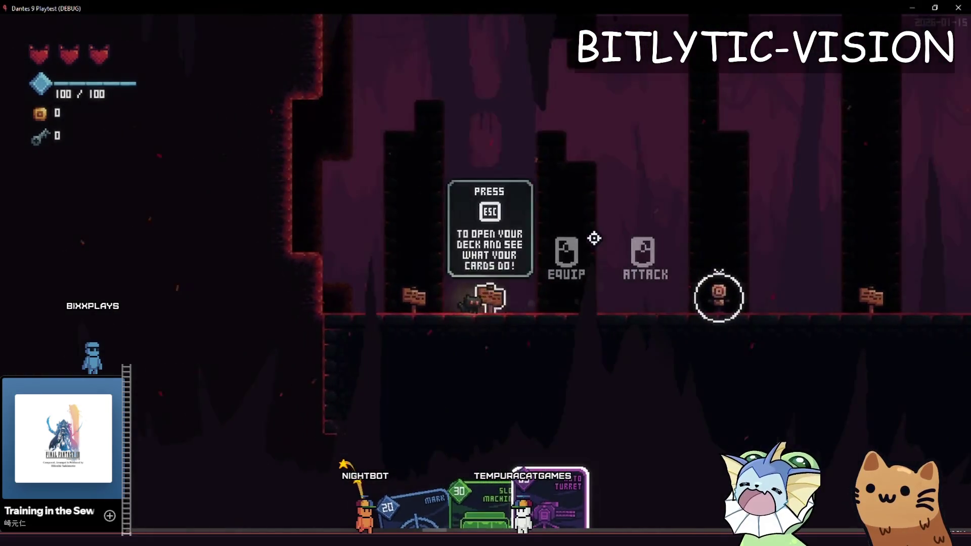
Place the Auto Turret card and walk the cat back and forth past the tutorial signs
key("d")
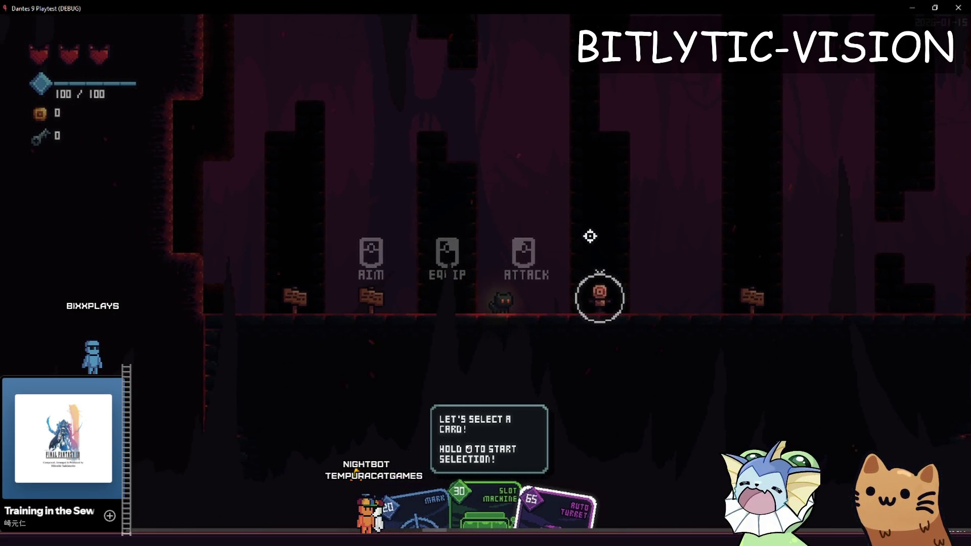
left_click(590, 236)
key("a")
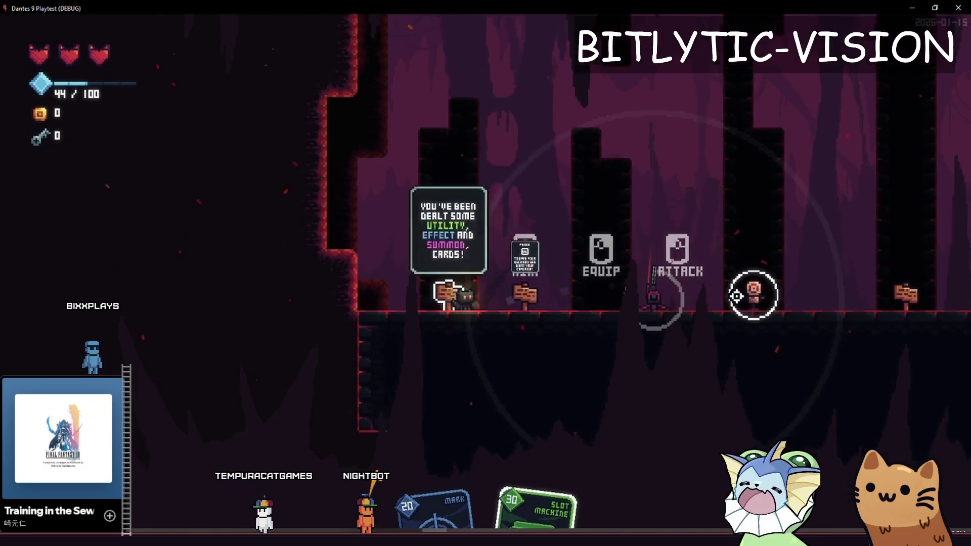
key("d")
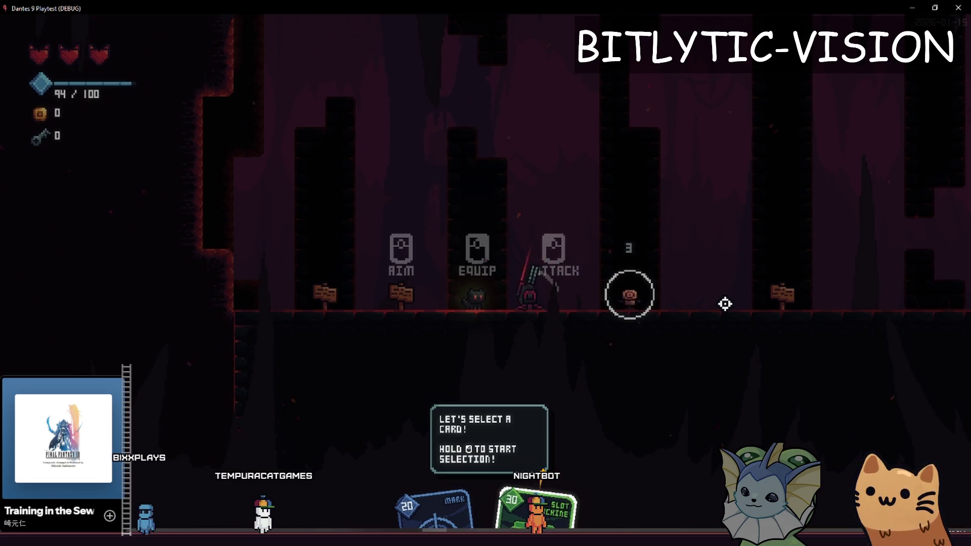
key("d")
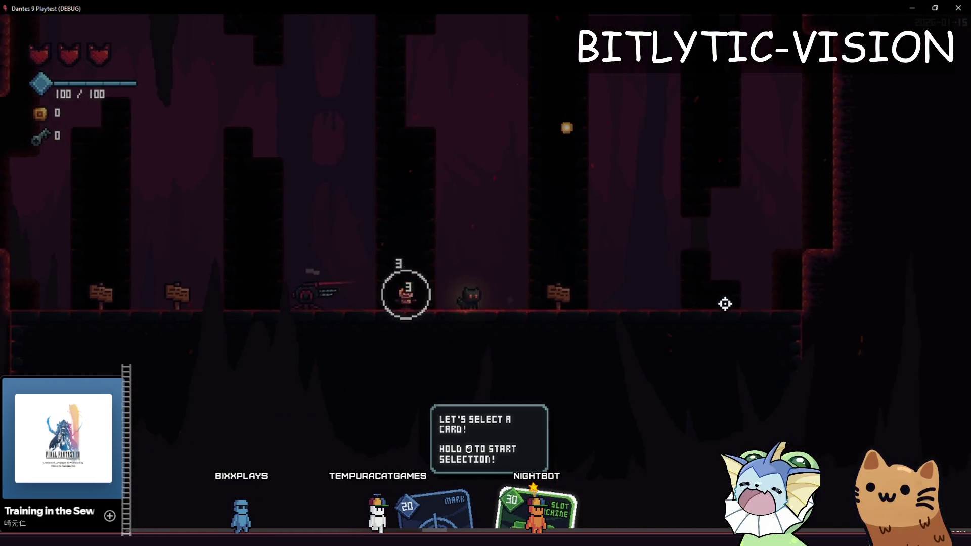
key("space")
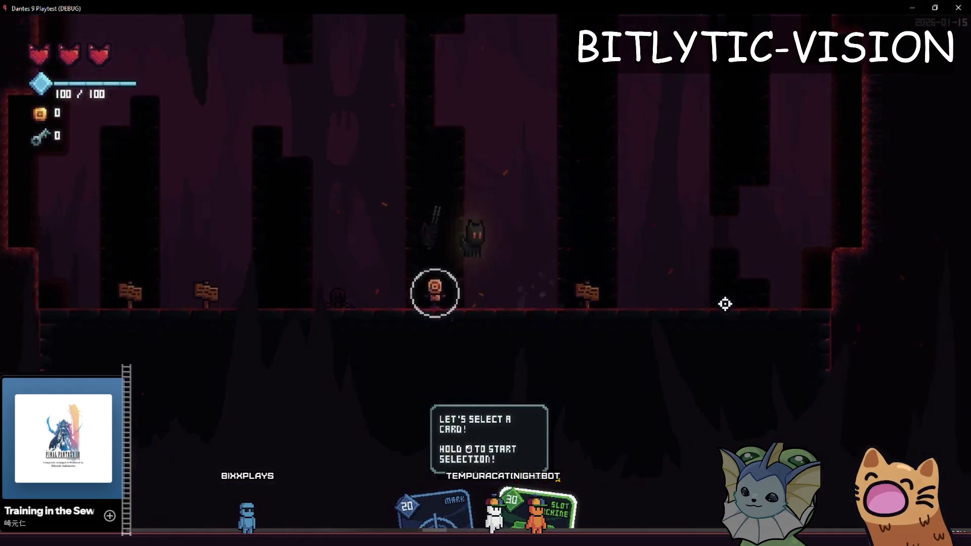
key("d")
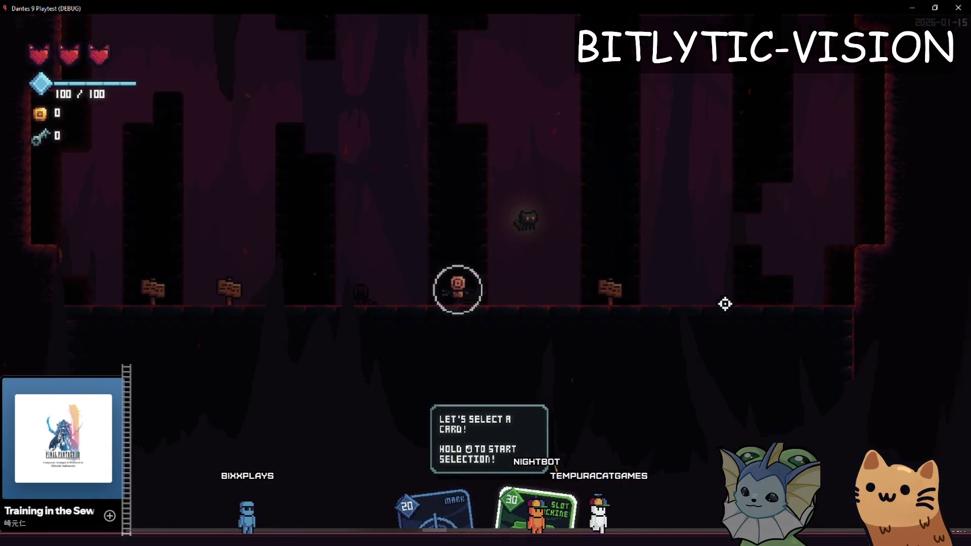
key("d")
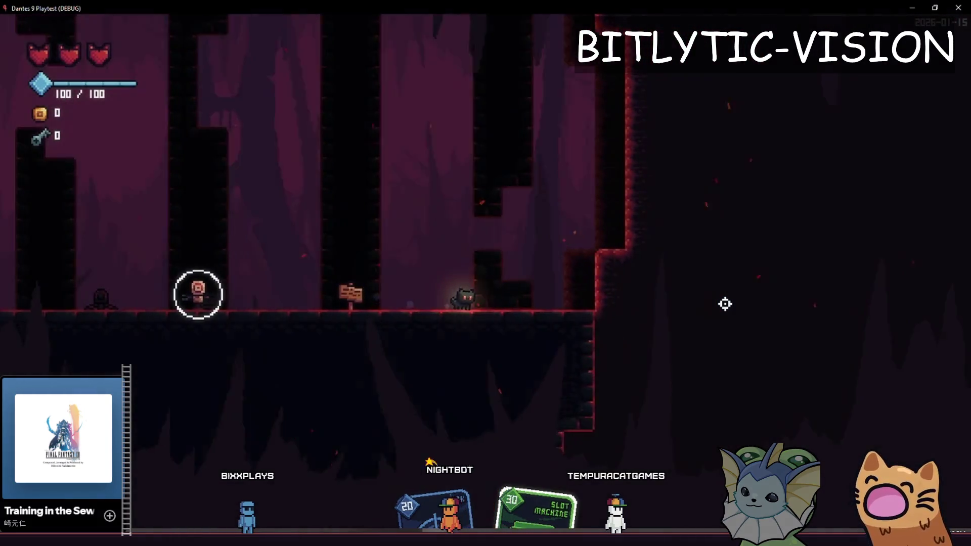
key("a")
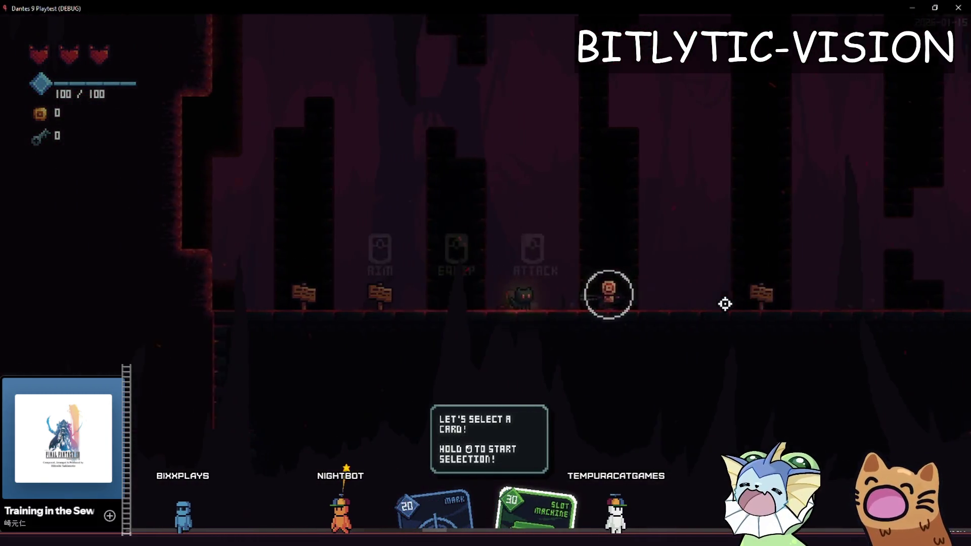
key("d")
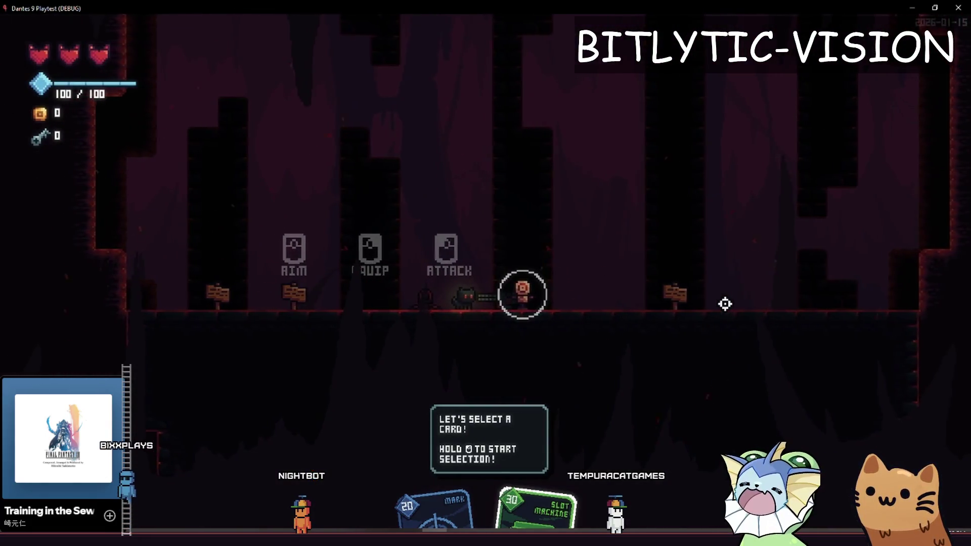
key("a")
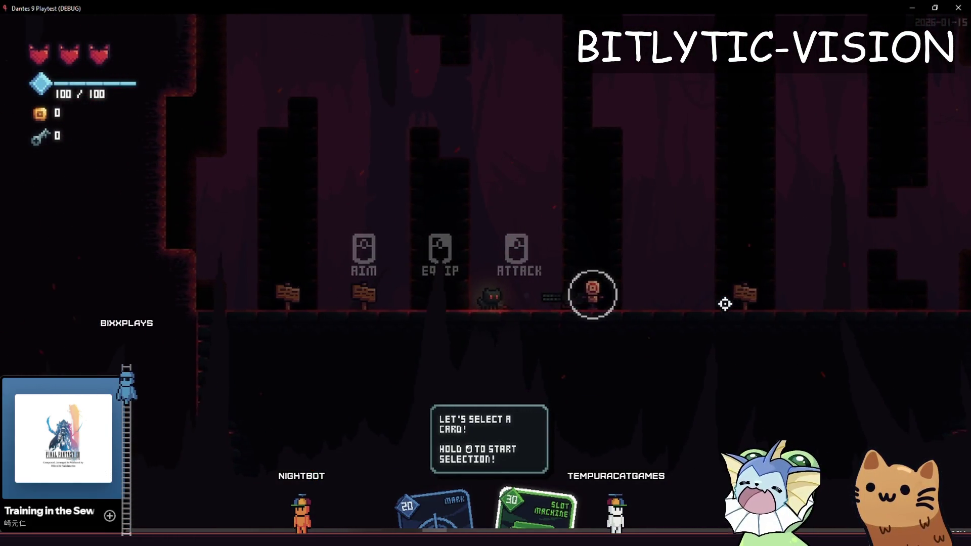
key("a")
key("d")
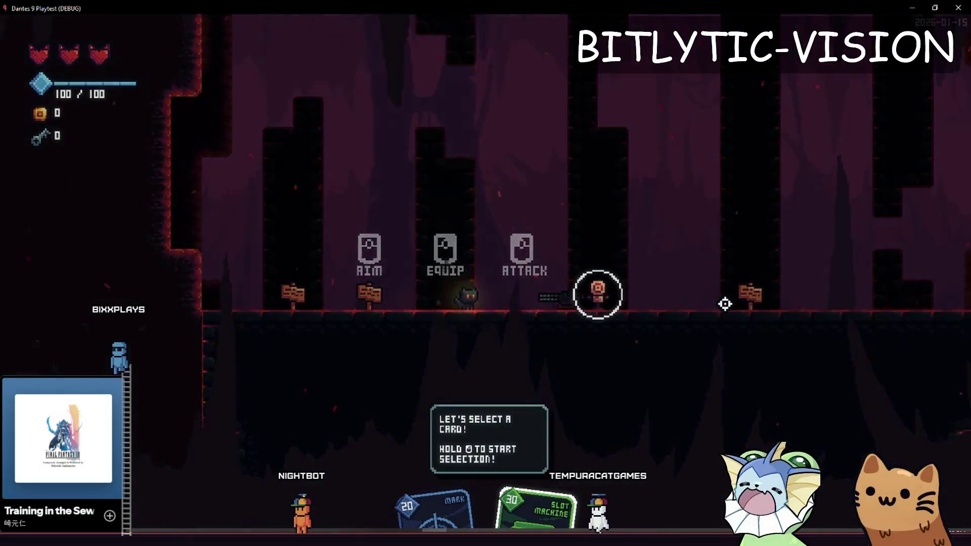
key("a")
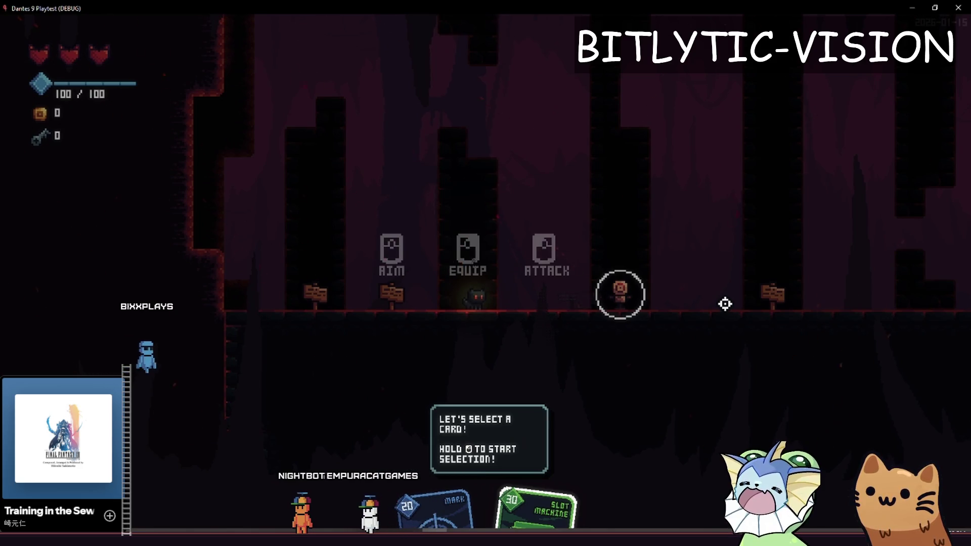
Run and jump the cat until the AIM/EQUIP/ATTACK prompts show, then return to the script editor
key("a")
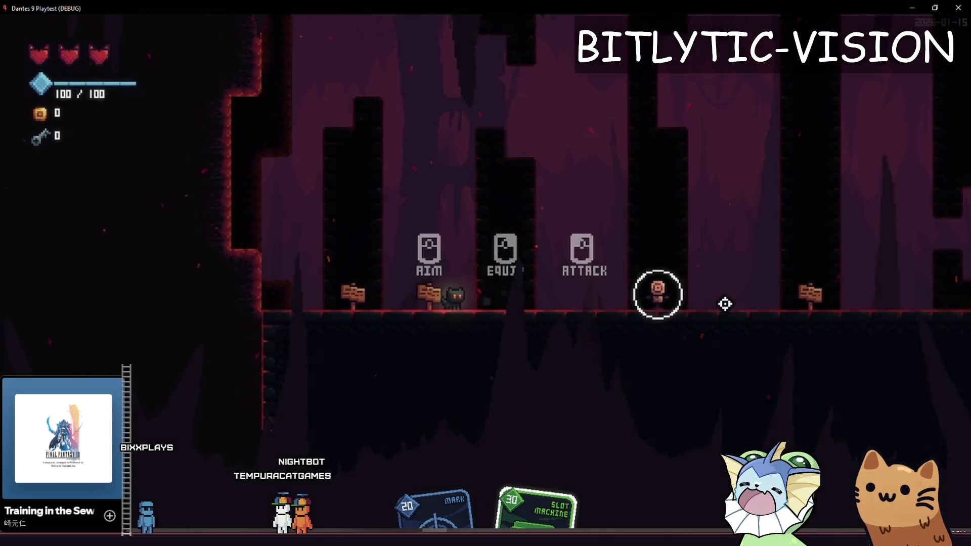
key("d")
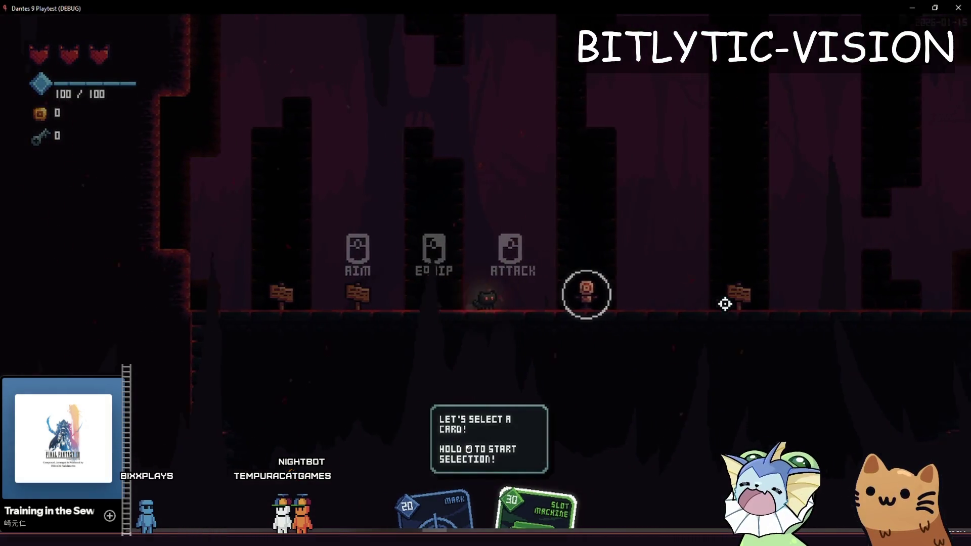
key("d")
key("a")
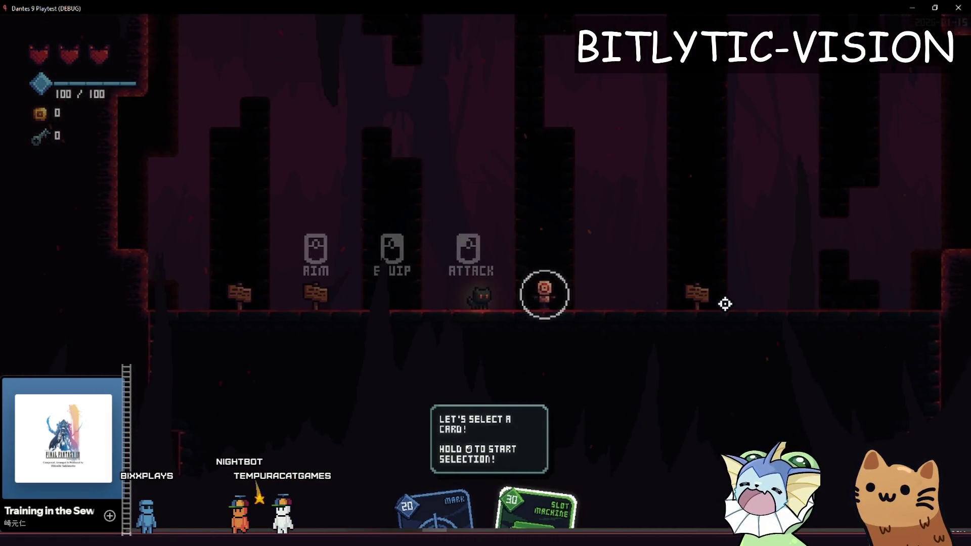
key("a")
key("d")
key("space")
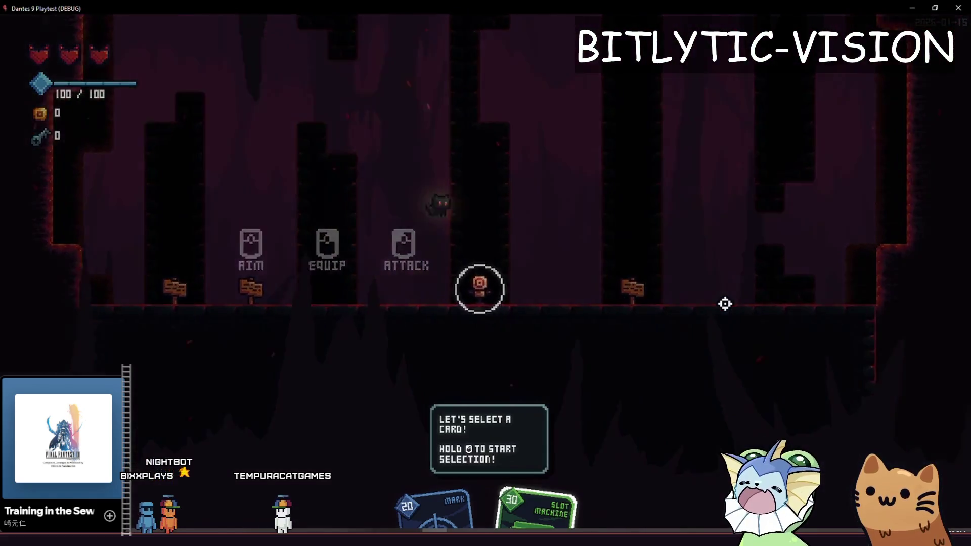
key("d")
key("a")
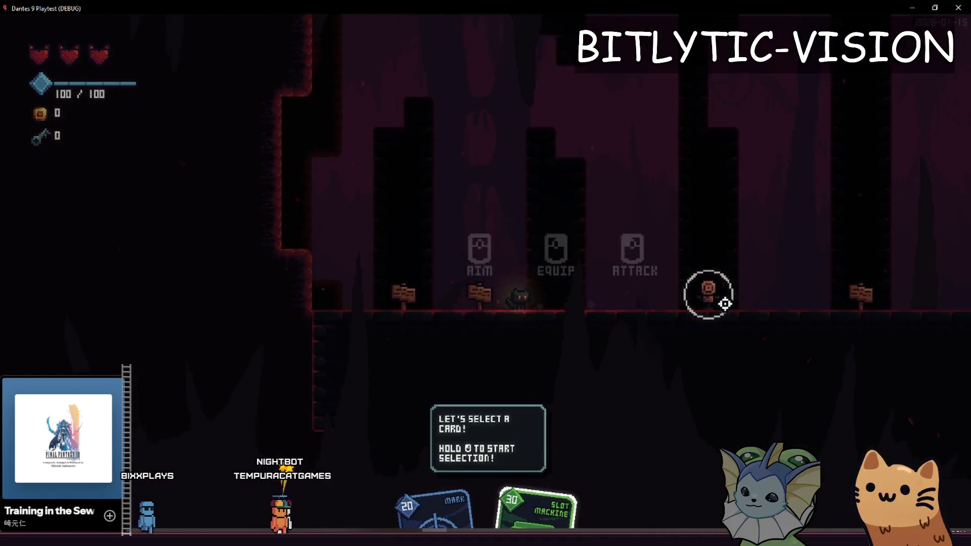
key("d")
key("space")
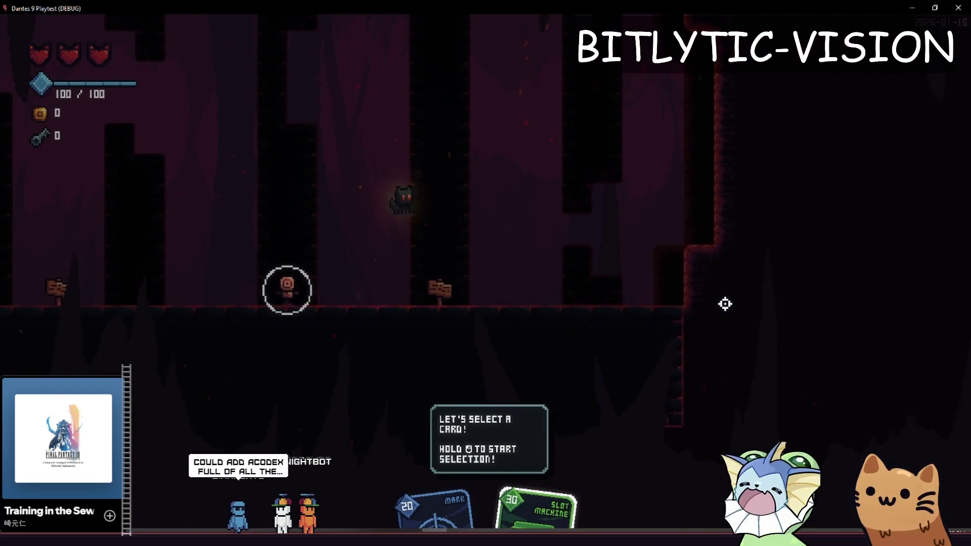
key("a")
key("d")
key("space")
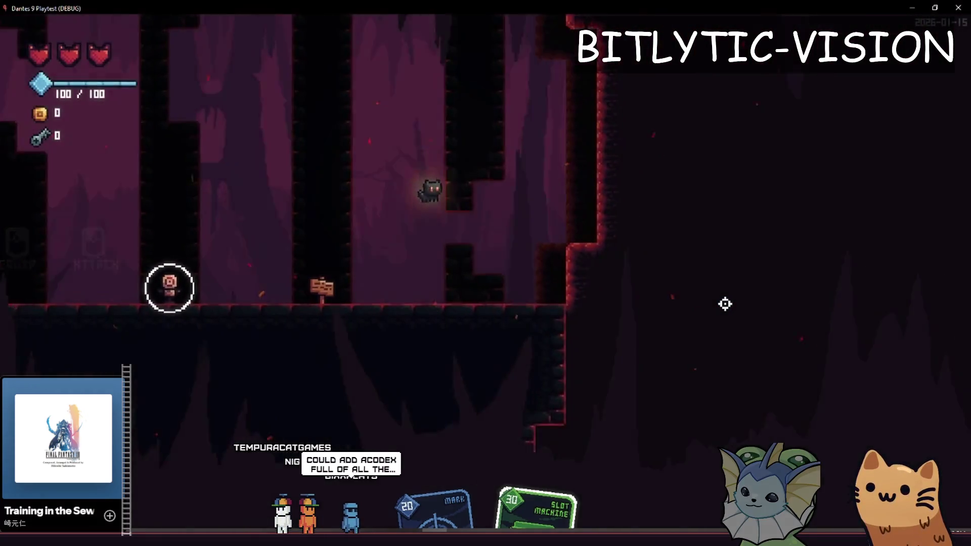
key("a")
key("d")
key("a")
key("a")
key("space")
key("d")
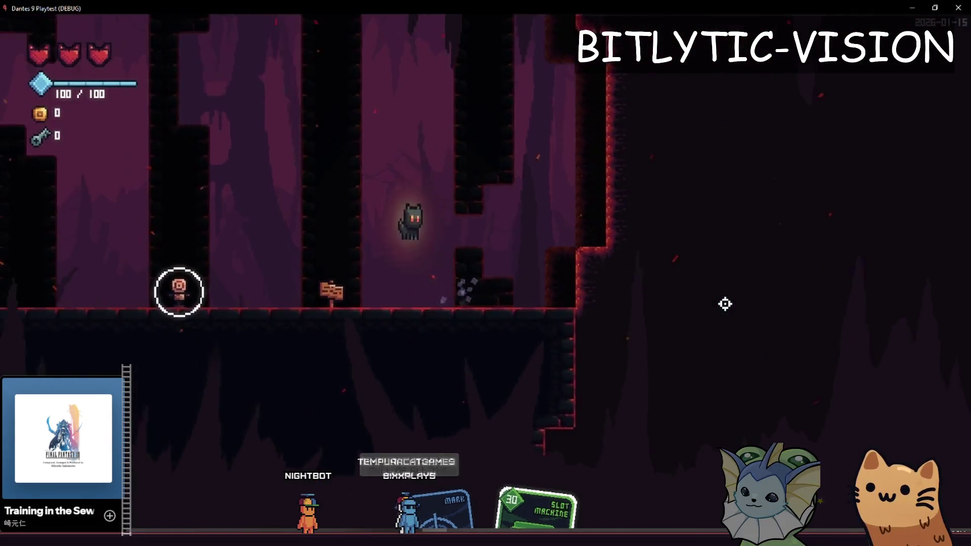
key("a")
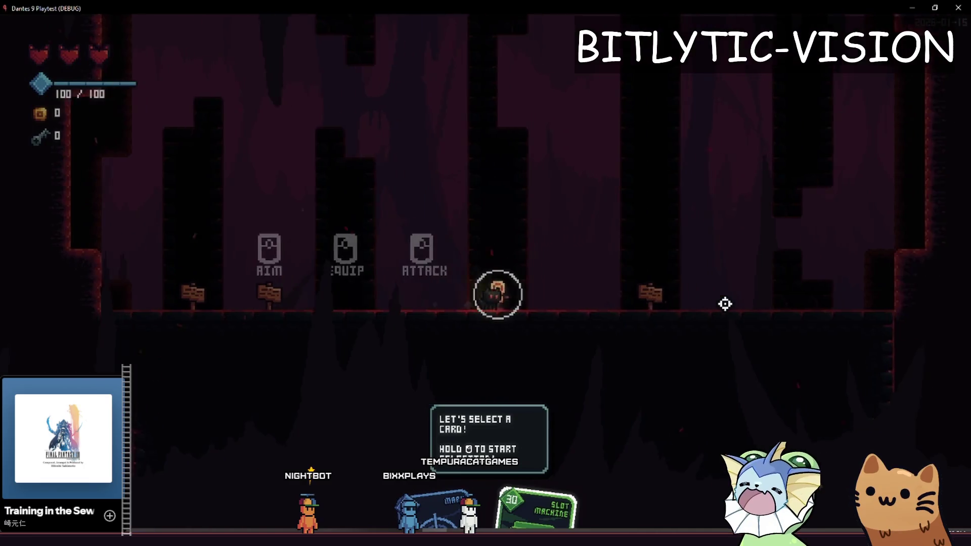
key("d")
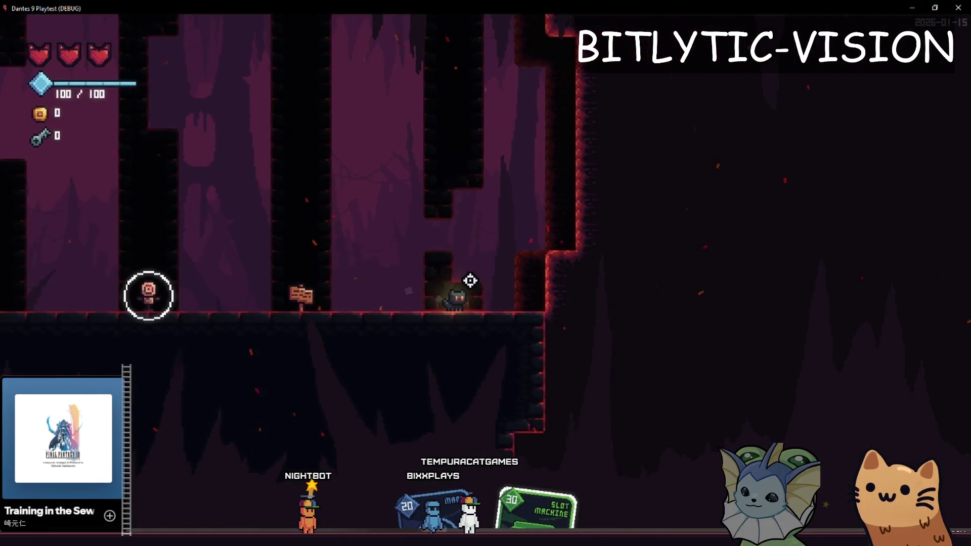
key("a")
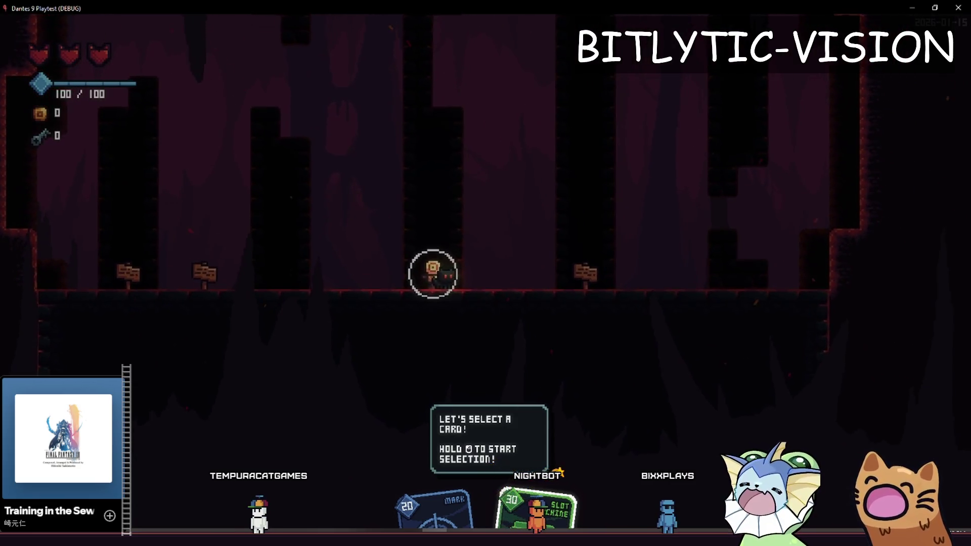
key("alt+Tab")
scroll(402, 285, "up", 7)
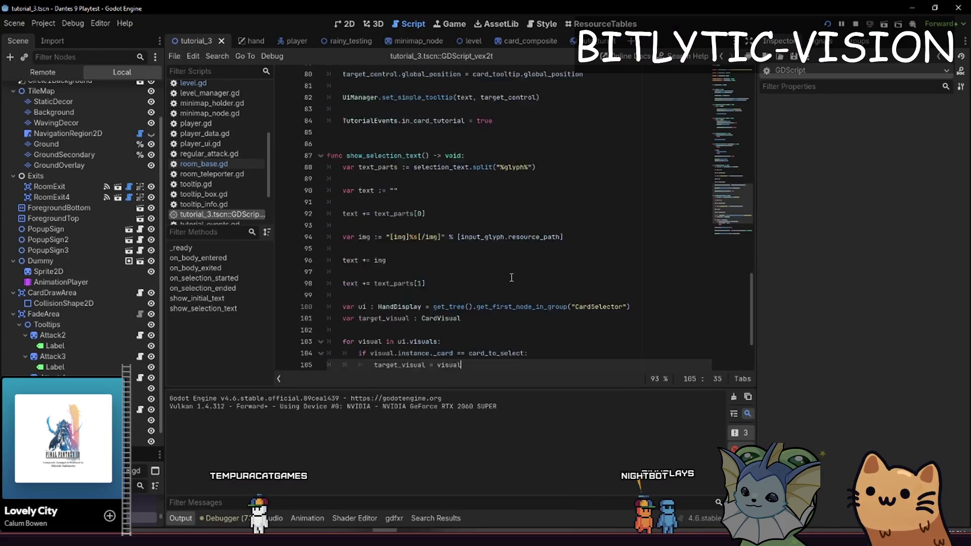
Scroll to the glyph img tag in show_selection_text and run the scene with F6
scroll(402, 284, "down", 3)
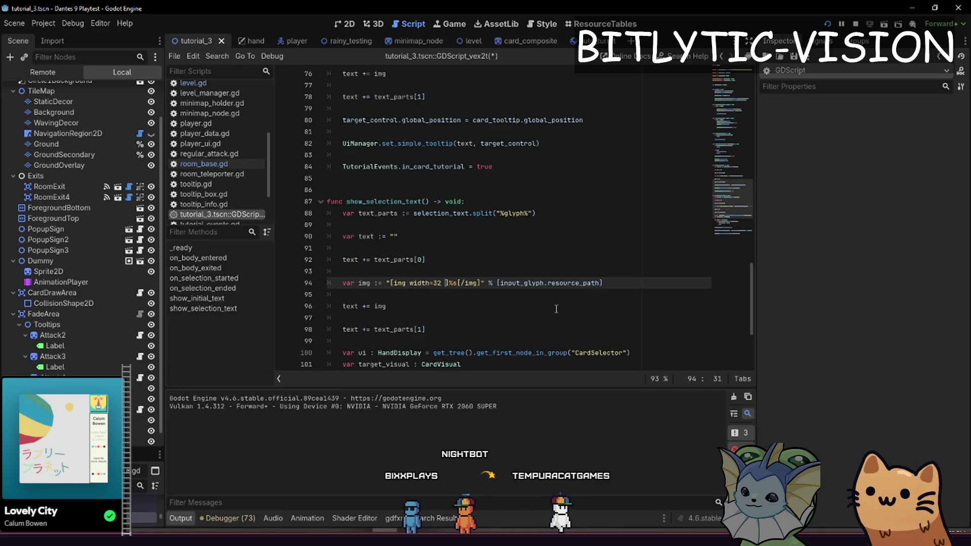
type("height=32")
key("F6")
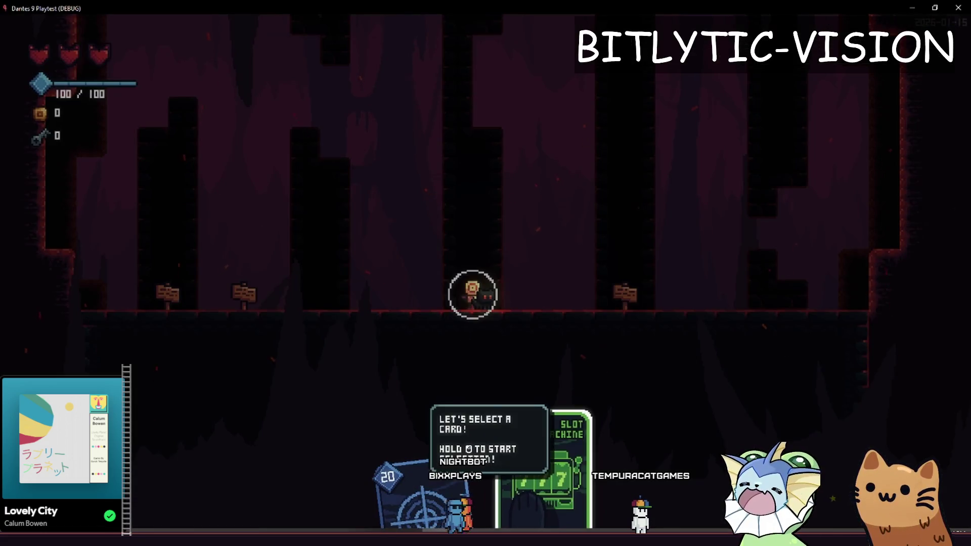
Relaunch the game, then return to the script and select line 74's glyph img tag
key("F6")
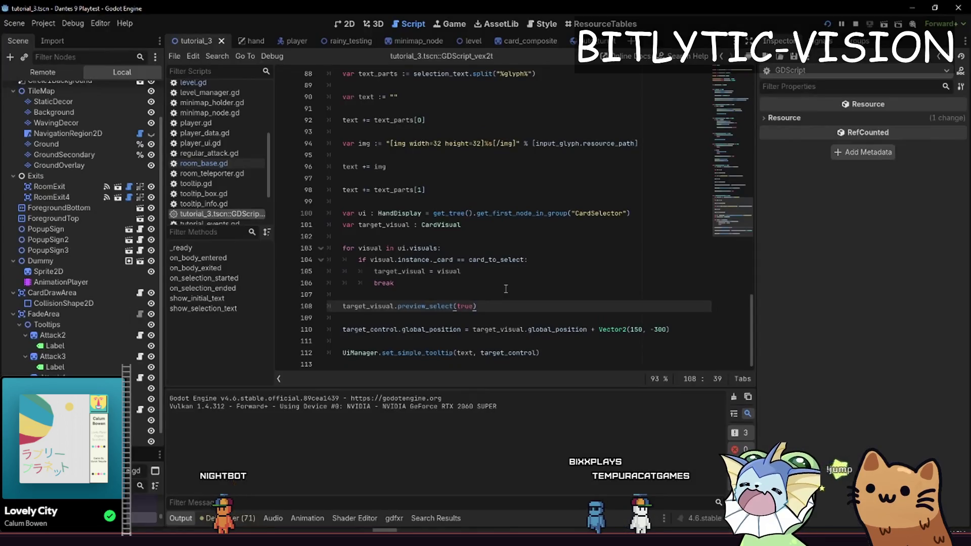
left_click(506, 289)
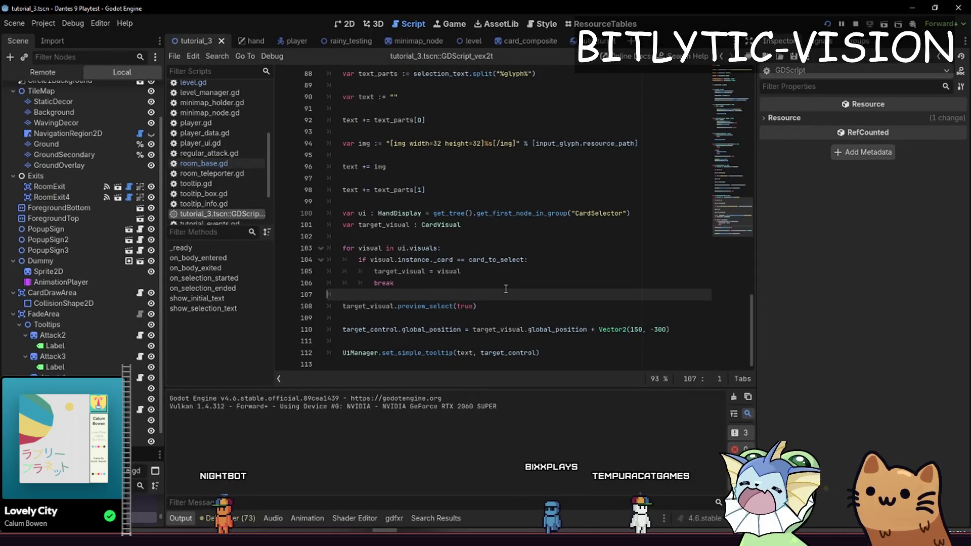
left_click(586, 143)
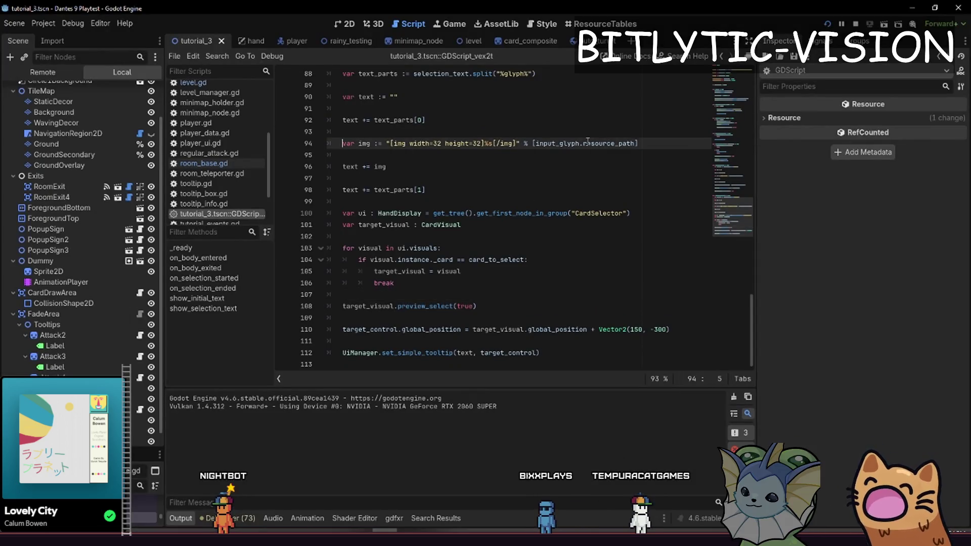
scroll(587, 144, "up", 9)
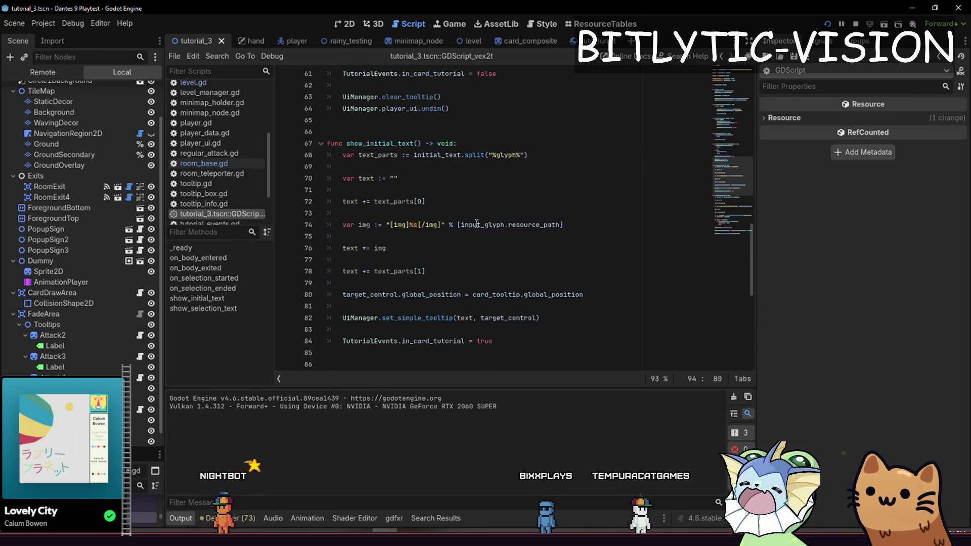
triple_click(492, 225)
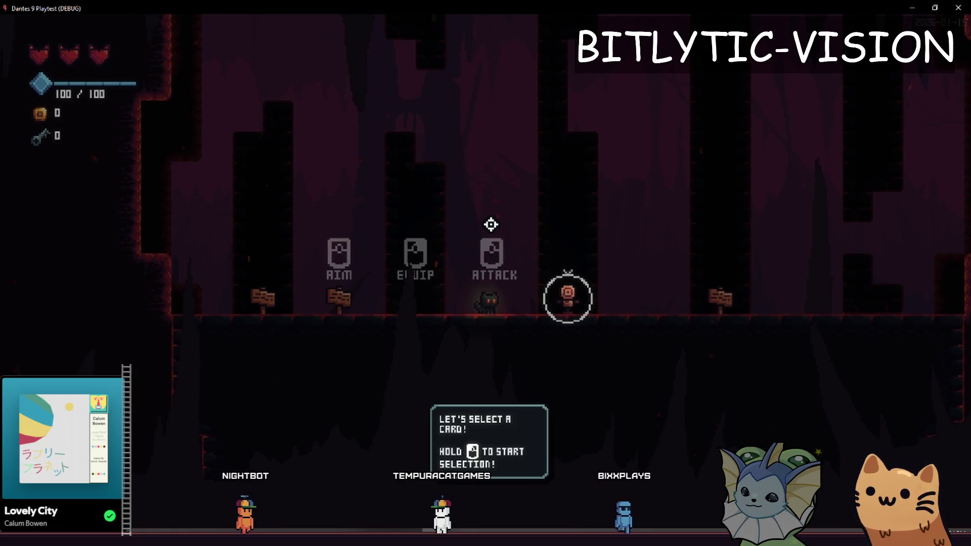
Check the prompt in the running game, then stop and relaunch to see the resized glyph
key("alt+Tab")
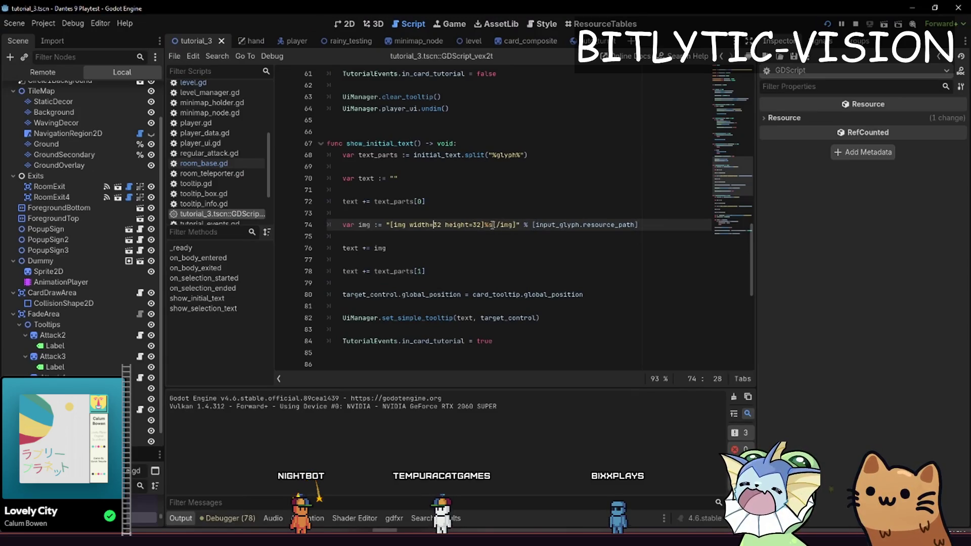
key("alt+Tab")
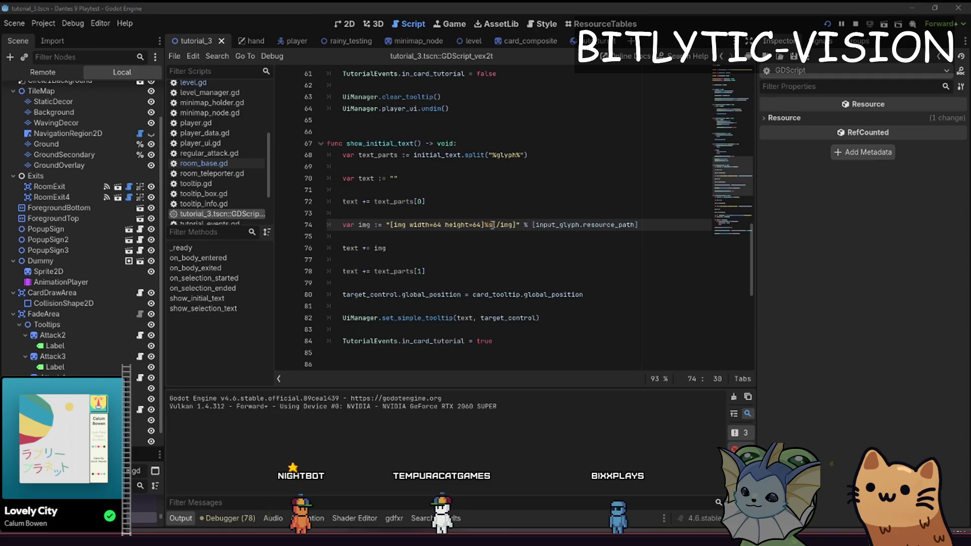
key("a")
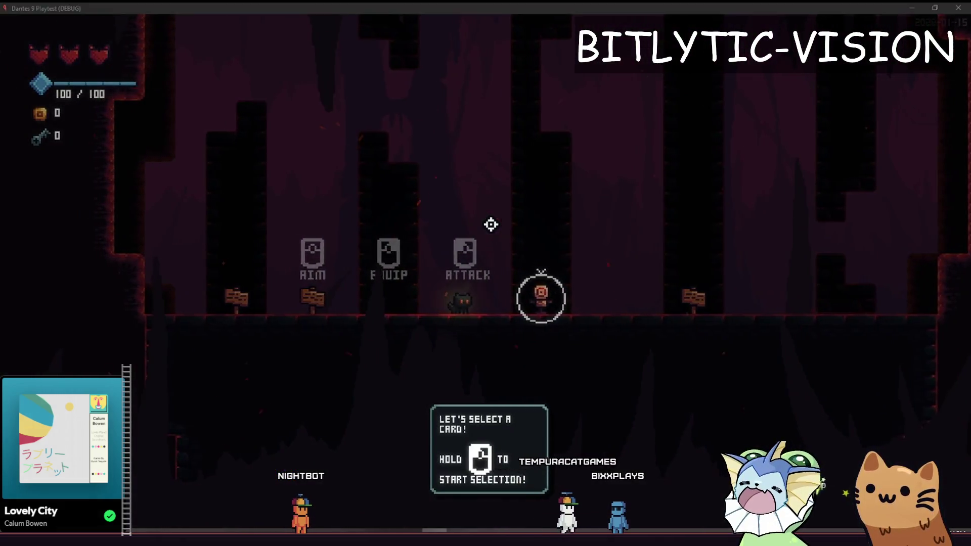
key("alt+Tab")
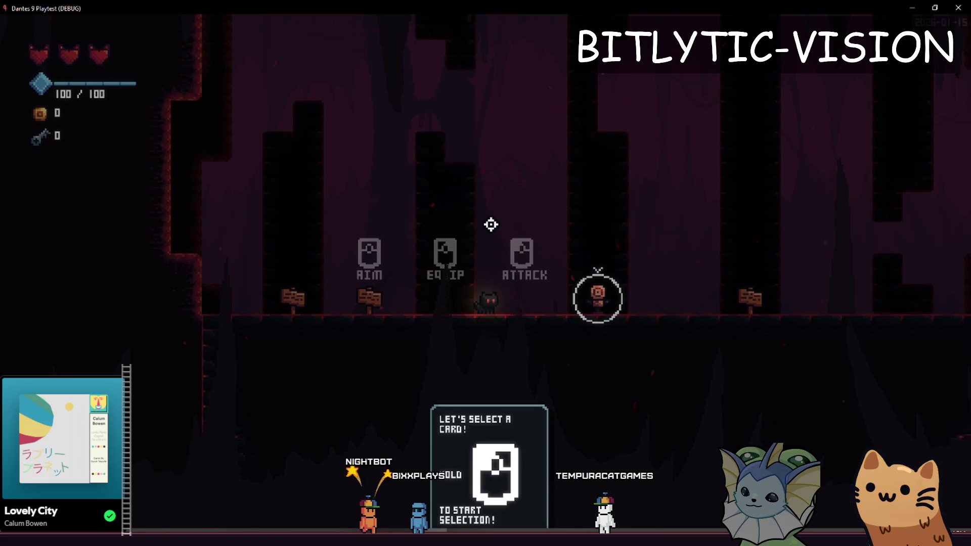
key("F8")
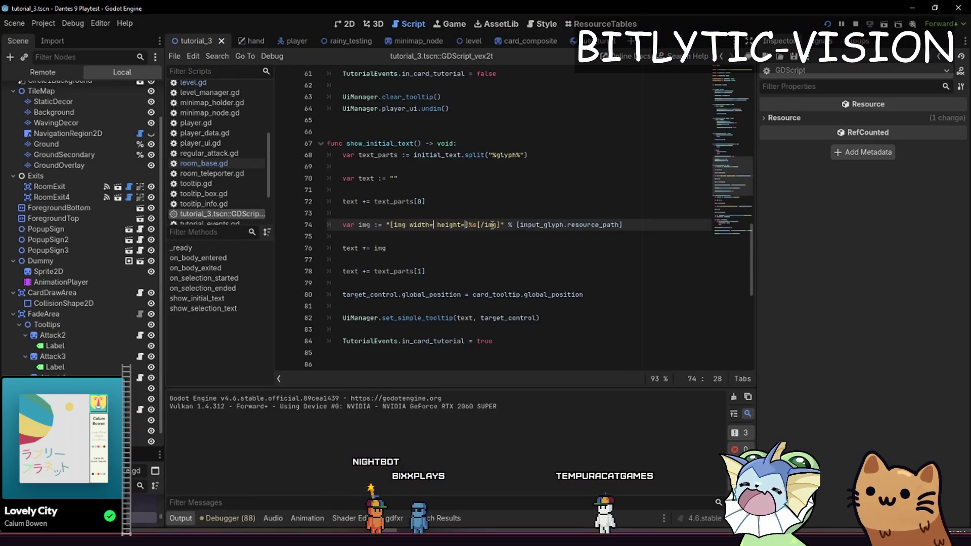
key("F6")
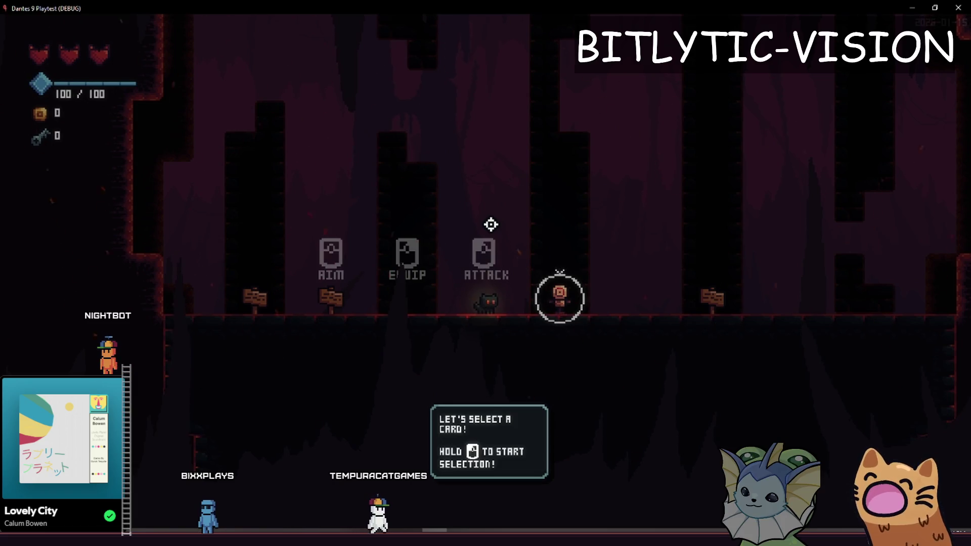
Walk the cat left and right to check the 32-px glyph inline in the tooltip, then stop the game
key("a")
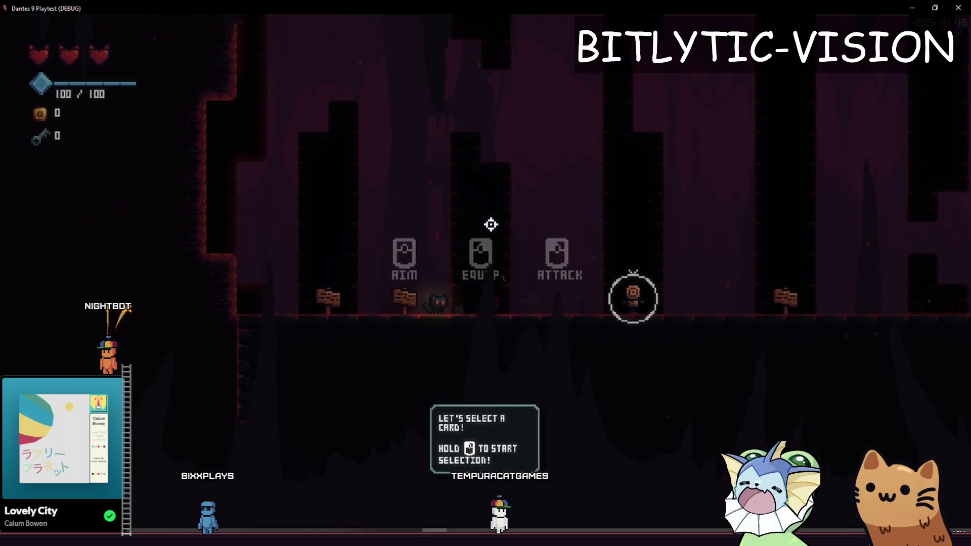
key("d")
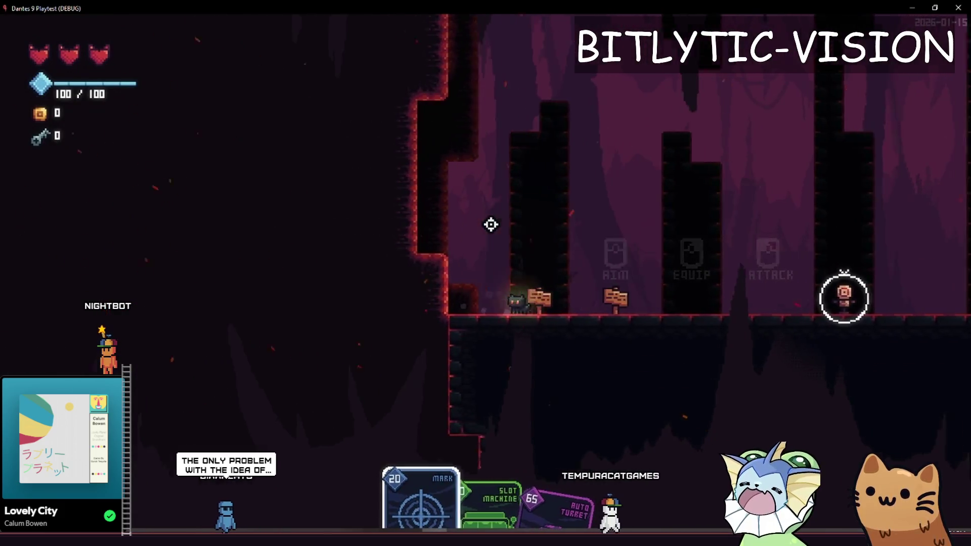
key("d")
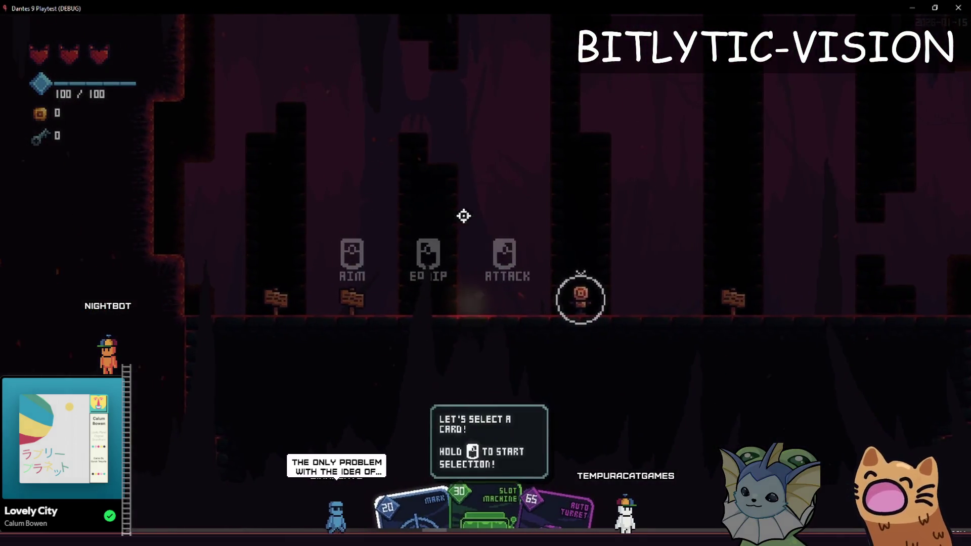
key("d")
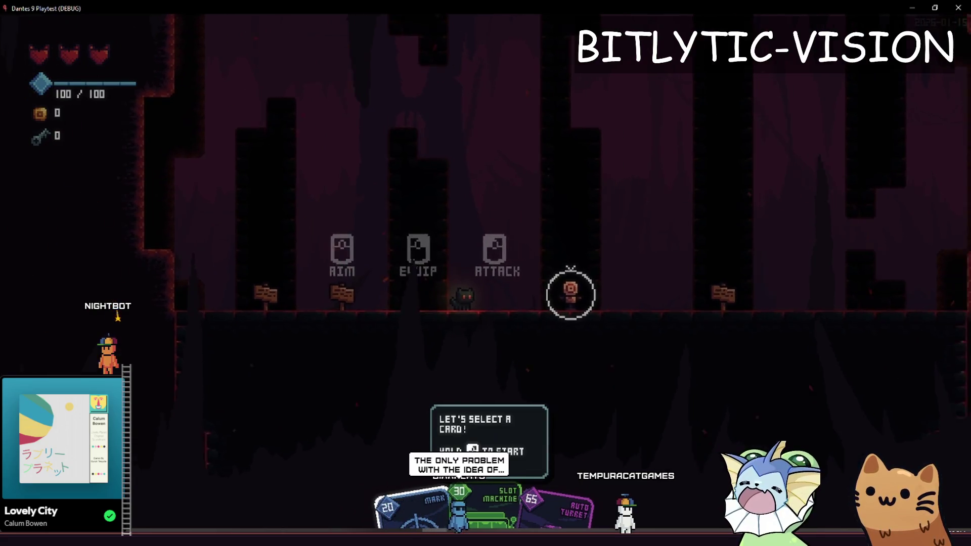
key("F8")
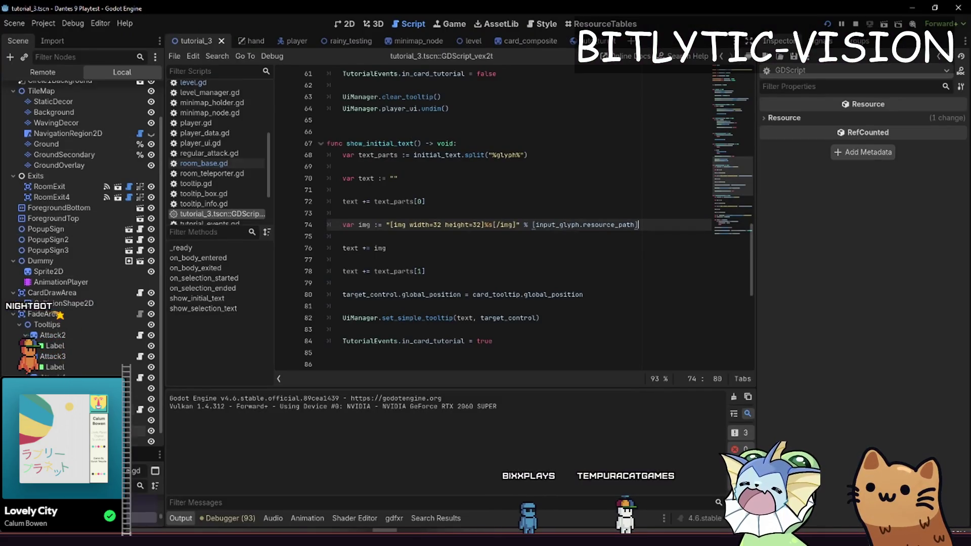
Quick Load the mouse2_released texture into TutorialTest's Input Glyph, then save and relaunch the game
left_click(148, 398)
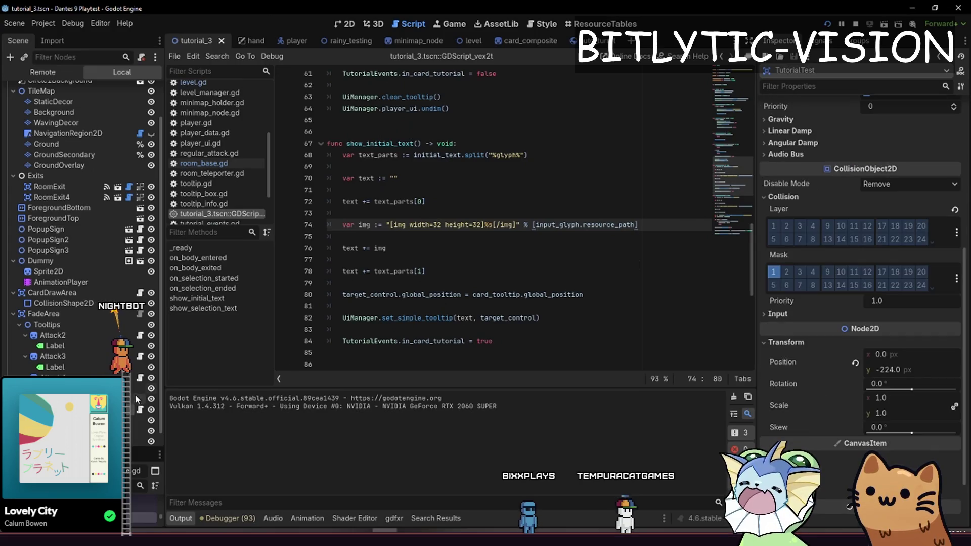
scroll(898, 234, "up", 5)
left_click(951, 153)
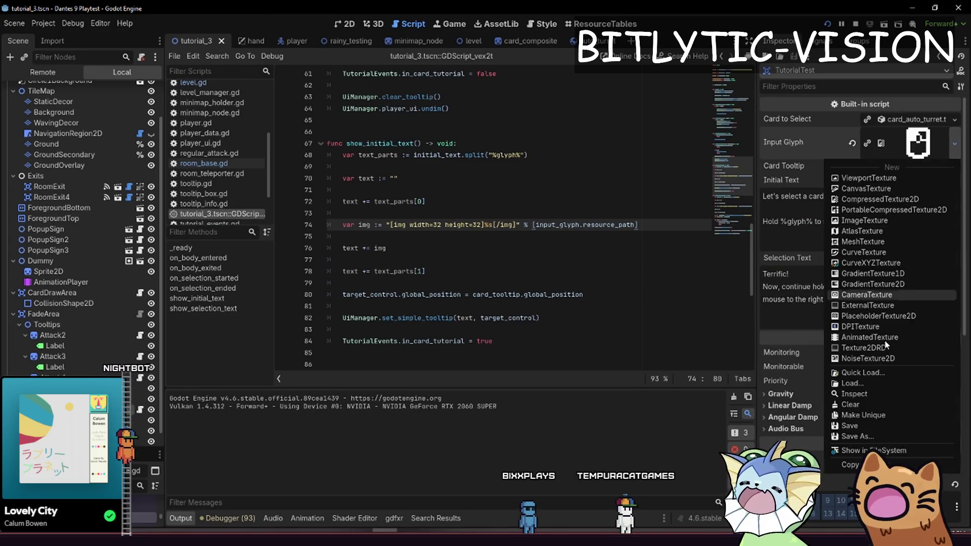
left_click(868, 384)
type("m")
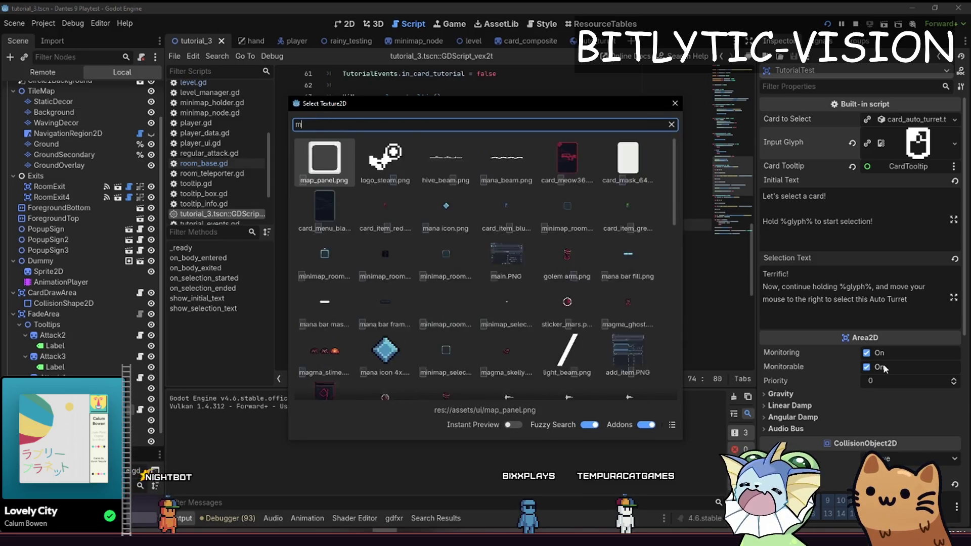
type("ouse2_release")
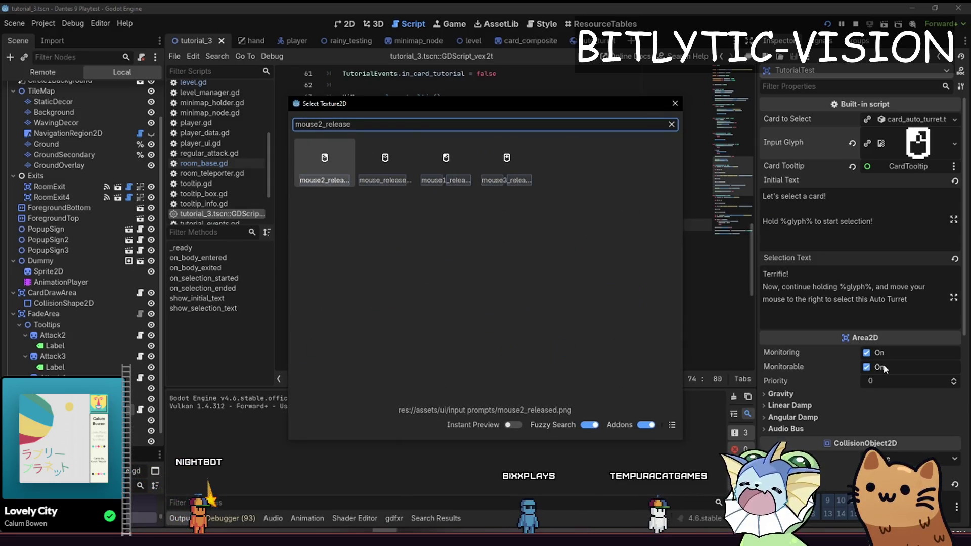
key("Return")
key("F6")
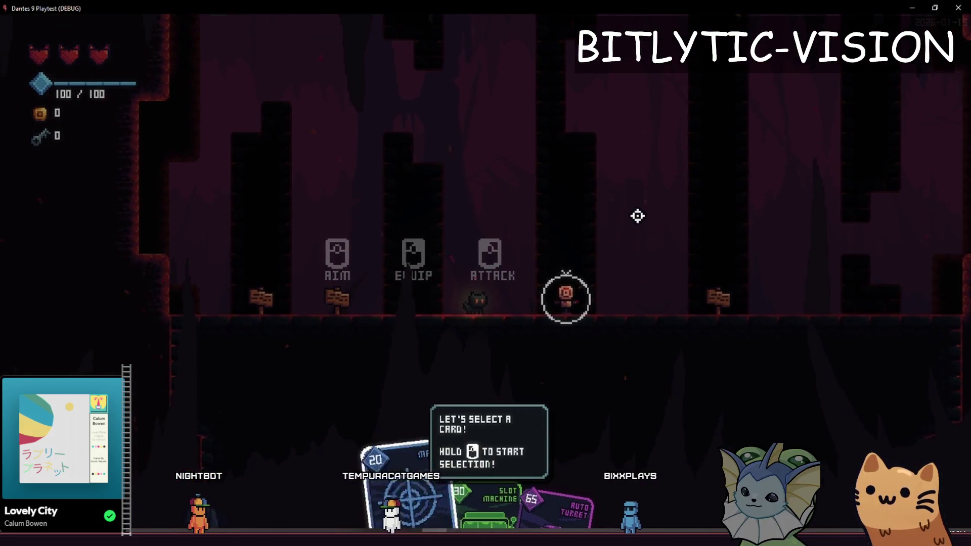
Fan out the cards by holding the mouse button, select the Mark card and play it on the target
left_click_drag(637, 214, 637, 214)
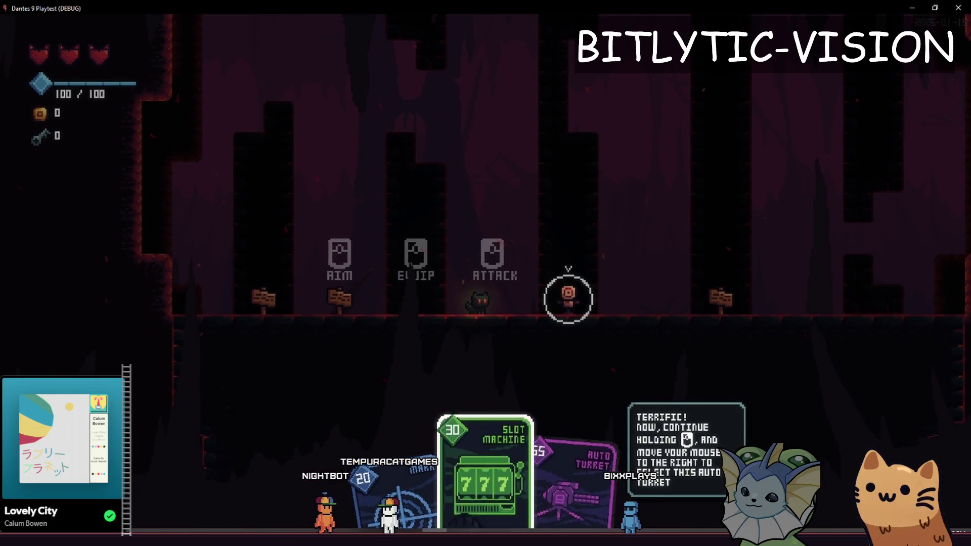
left_click_drag(569, 300, 569, 299)
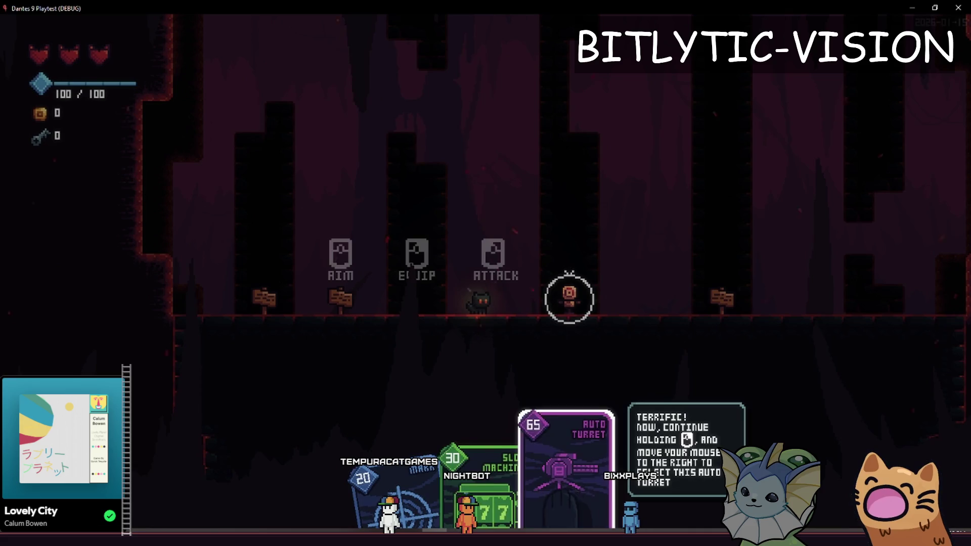
left_click_drag(568, 299, 635, 216)
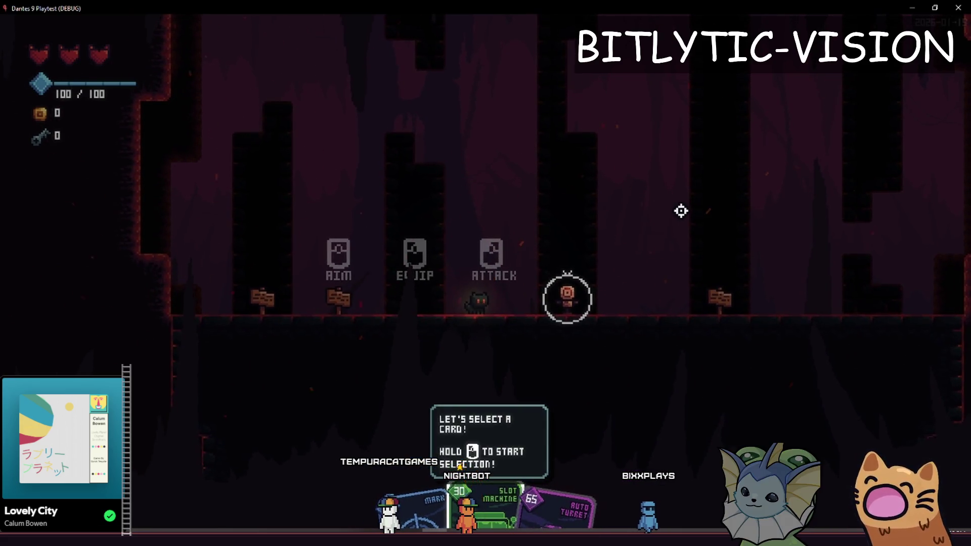
left_click_drag(681, 210, 680, 210)
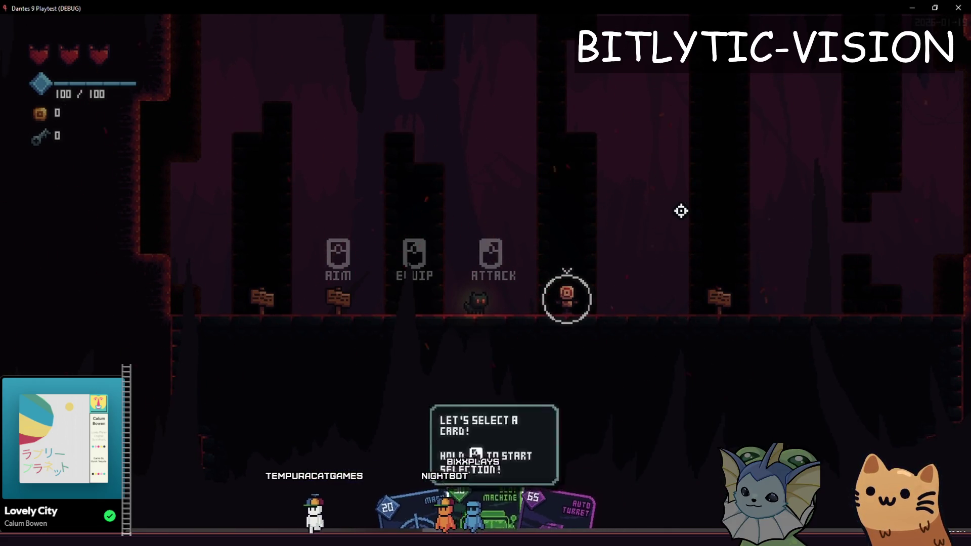
key("a")
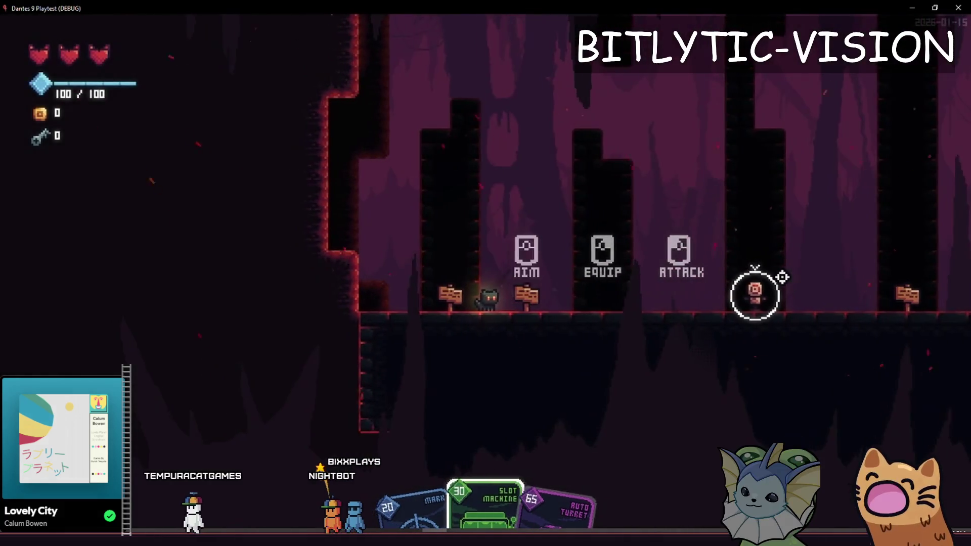
left_click(747, 254)
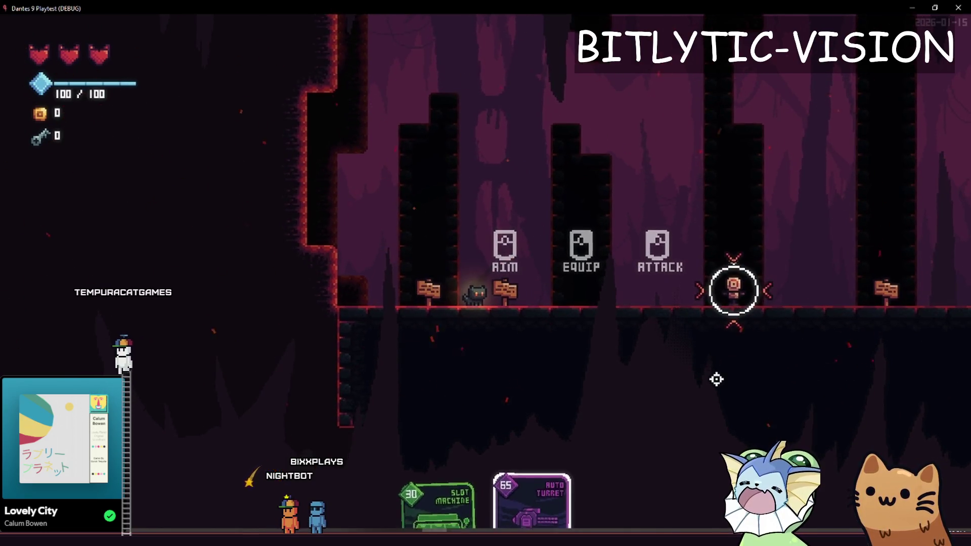
Walk the cat left, jump onto the left wall, then drop down and run right
scroll(714, 354, "down", 1)
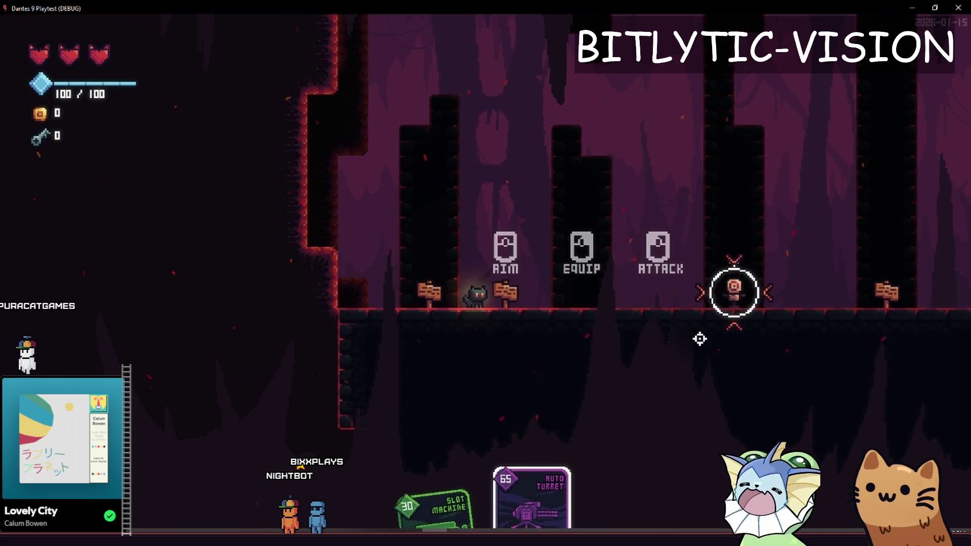
key("a")
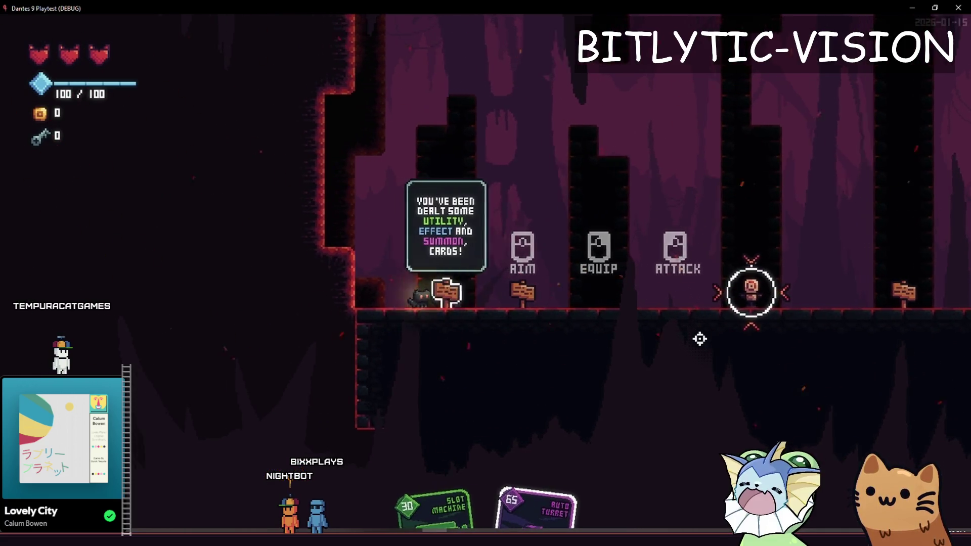
key("space")
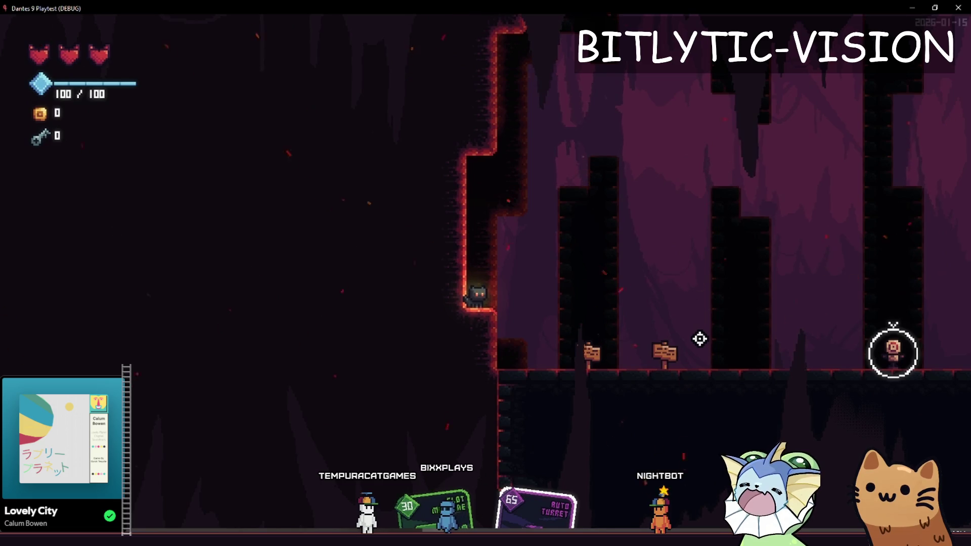
key("d")
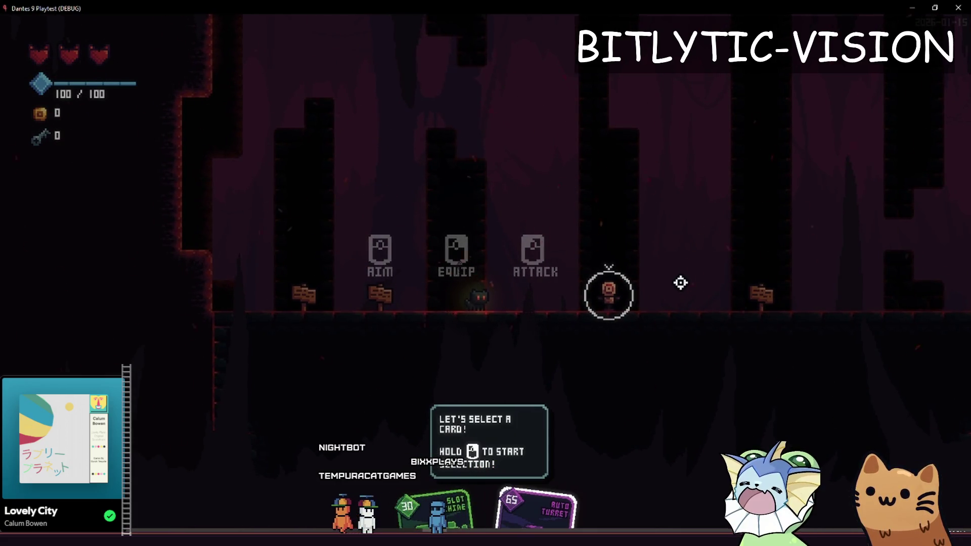
Run the cat left and right with several jumps around the signpost
key("a")
key("space")
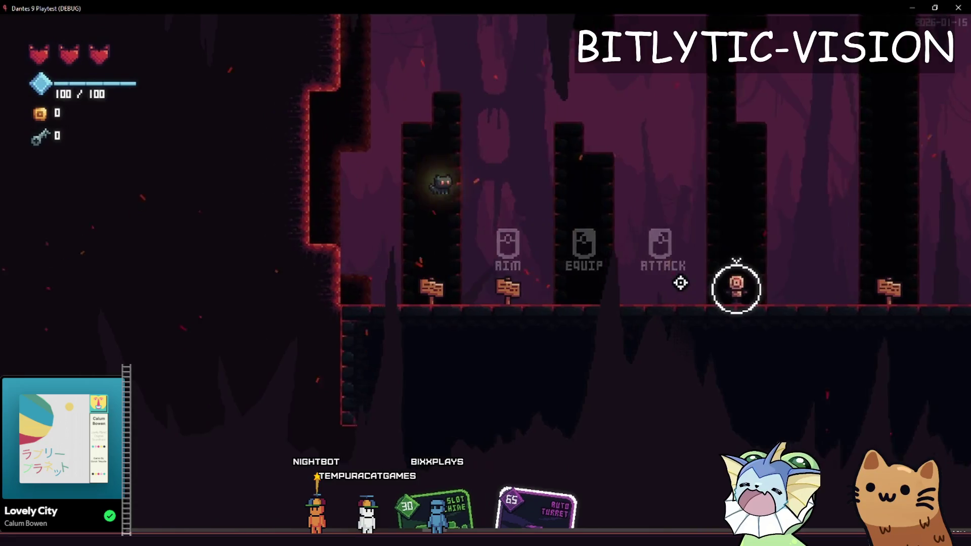
key("d")
key("space")
key("space")
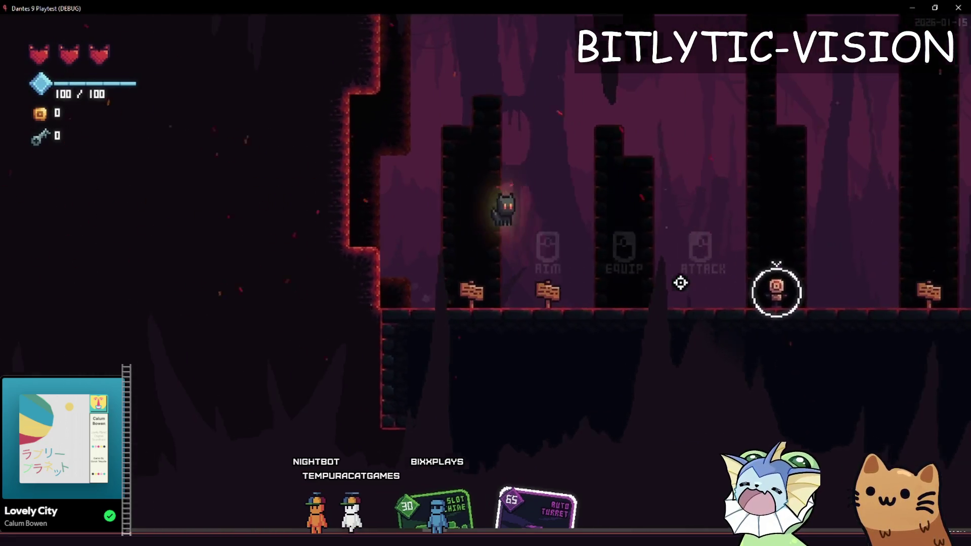
key("d")
key("a")
key("space")
Walk past the AIM sign, deploy the Auto Turret card, then stop the playtest
key("d")
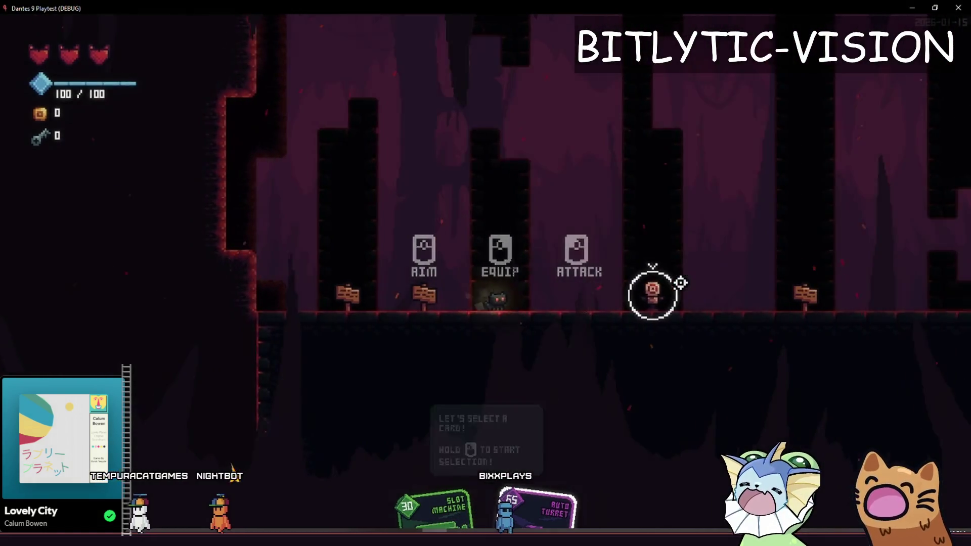
key("d")
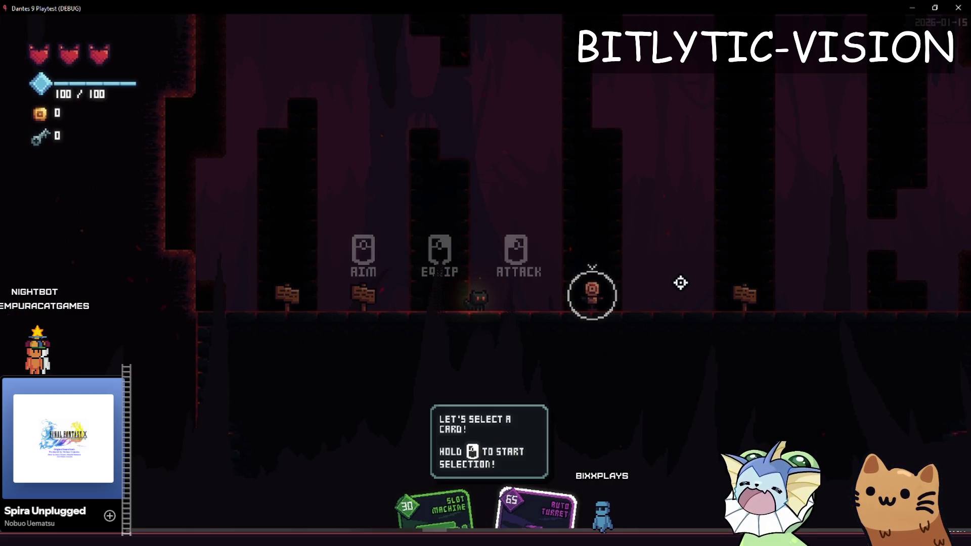
key("d")
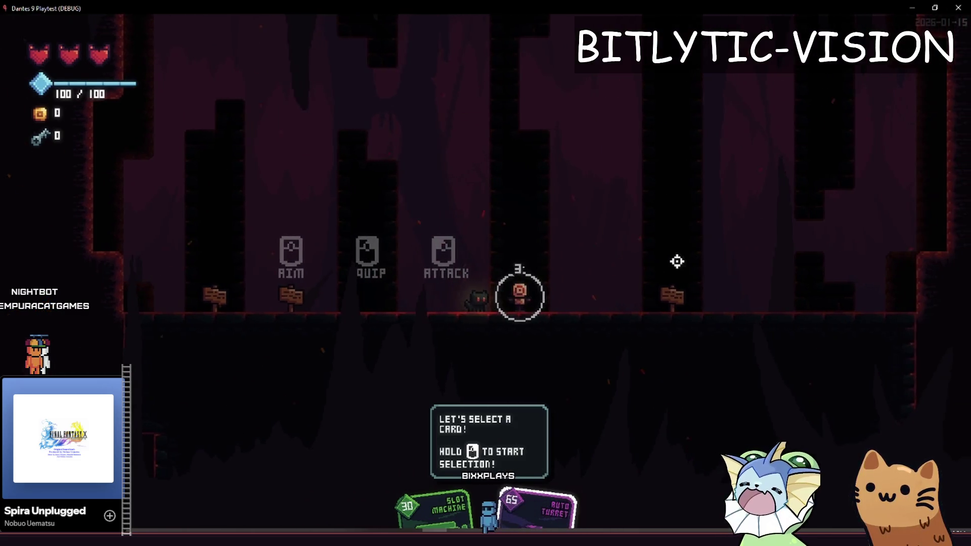
left_click(619, 197)
key("d")
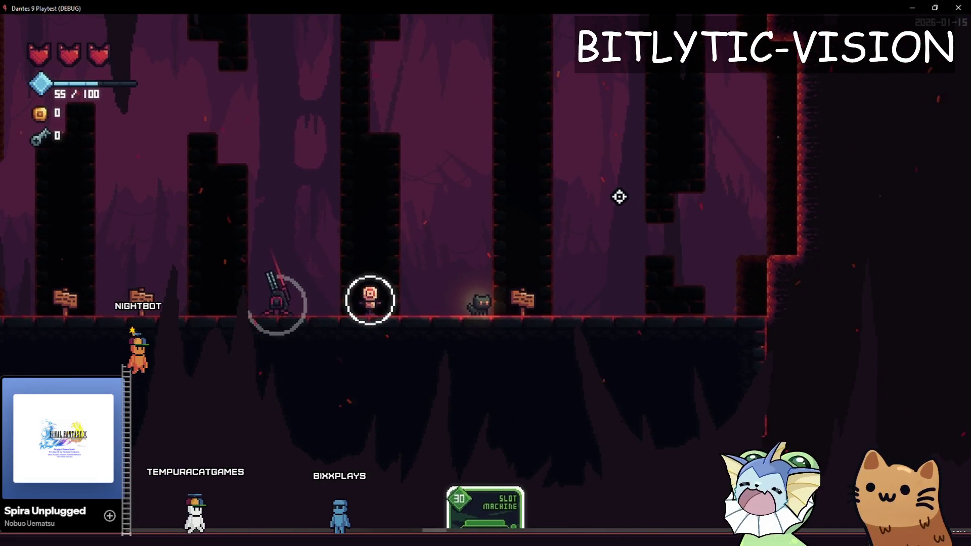
key("F8")
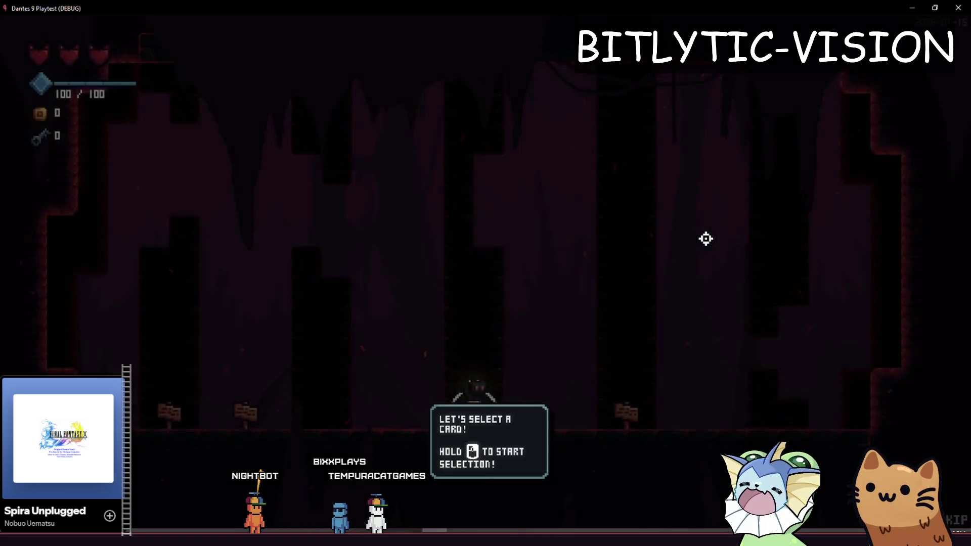
Walk the character left through the tutorial area past the signposts
key("a")
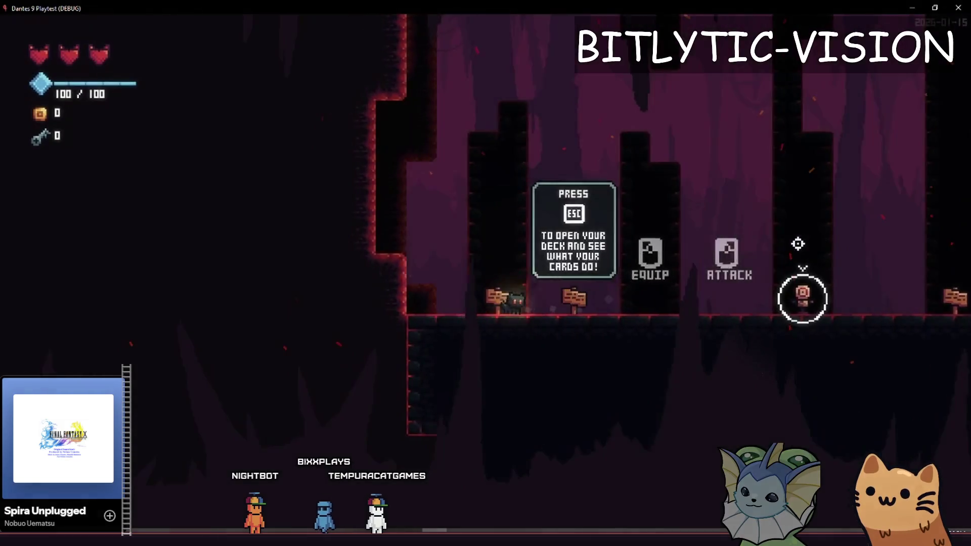
key("Tab")
key("d")
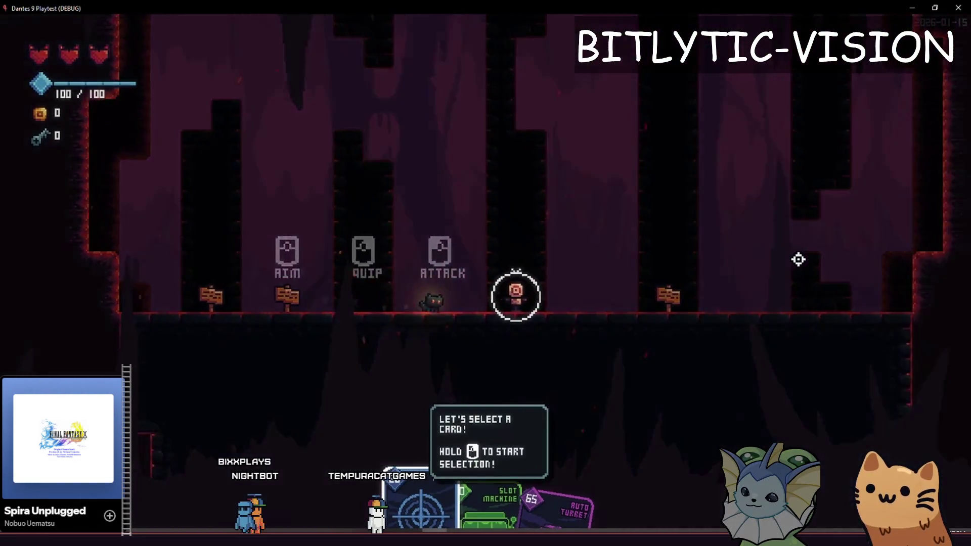
key("d")
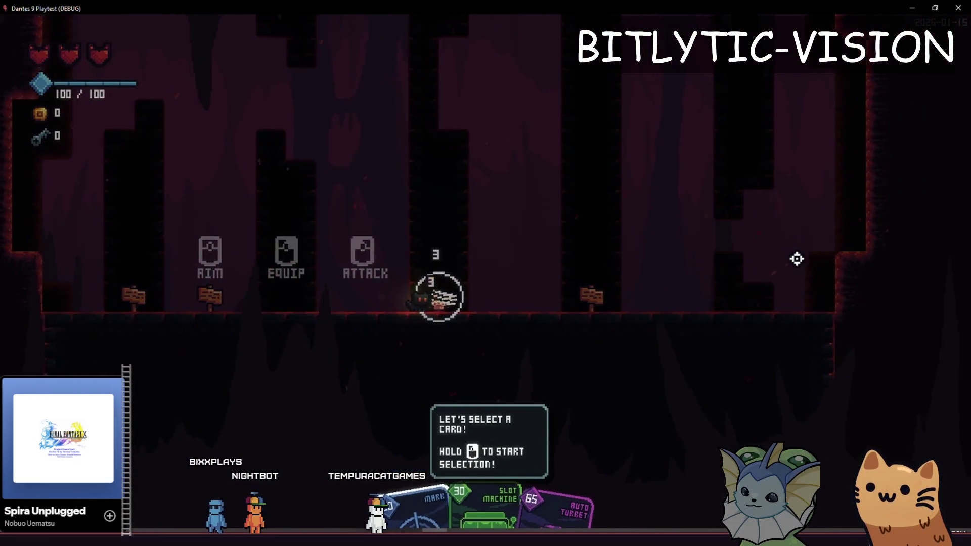
key("a")
key("Tab")
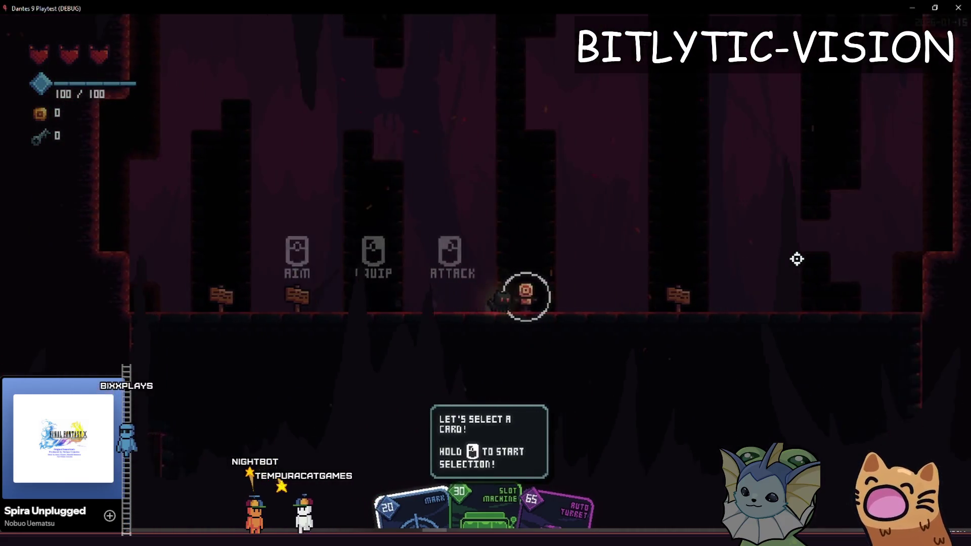
key("a")
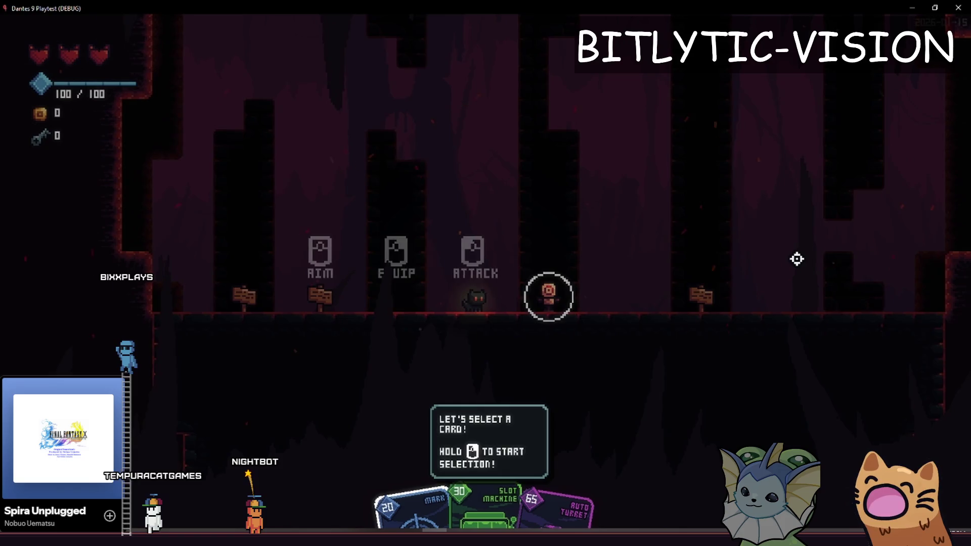
key("a")
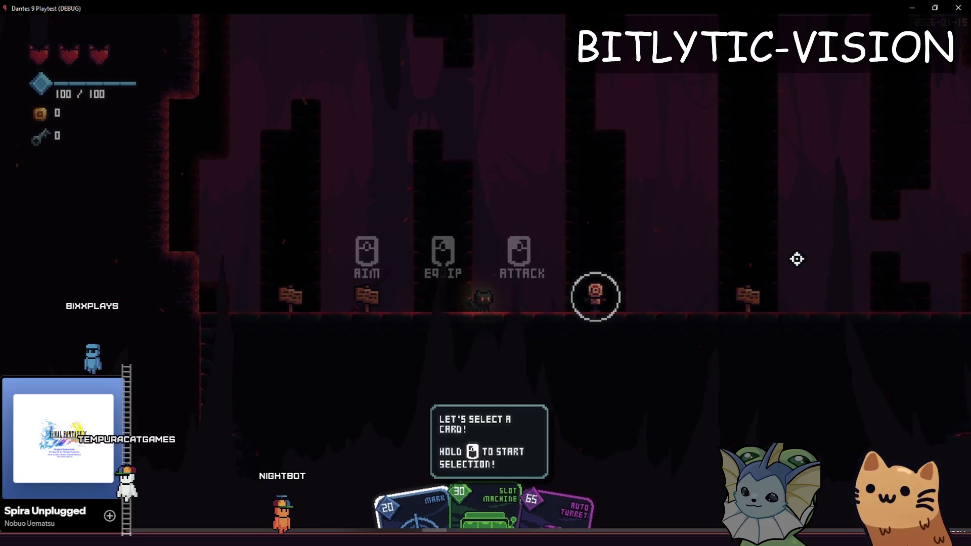
key("a")
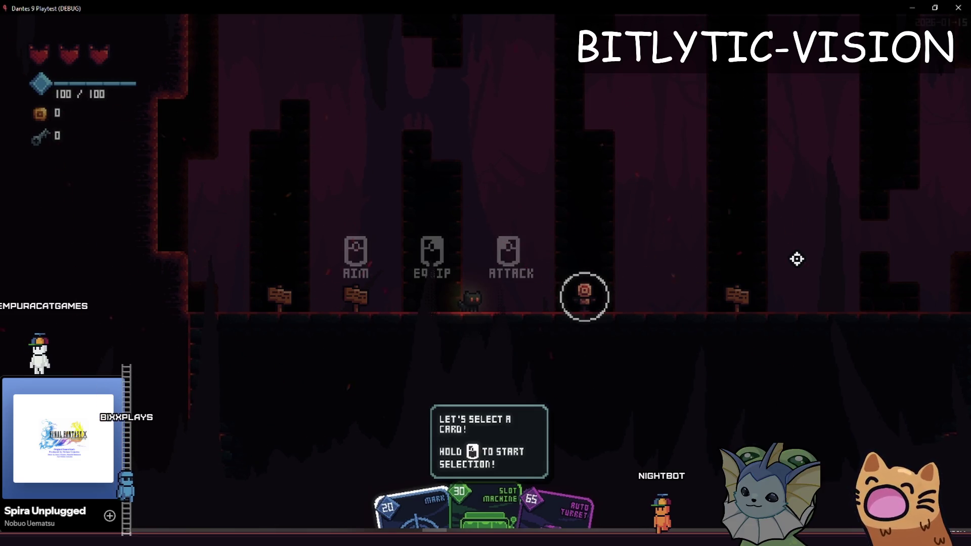
key("a")
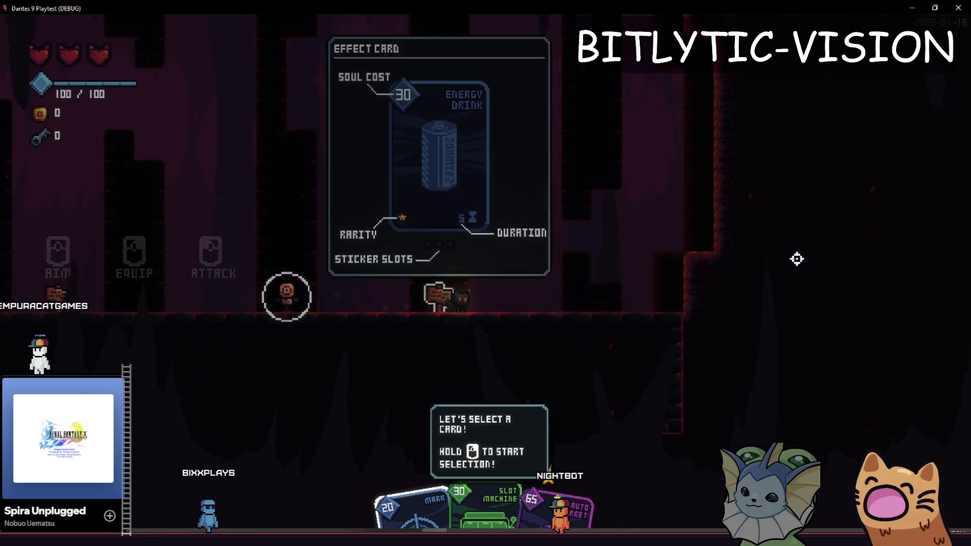
Walk back and forth across the AIM/EQUIP/ATTACK hints and the deck tip sign
key("d")
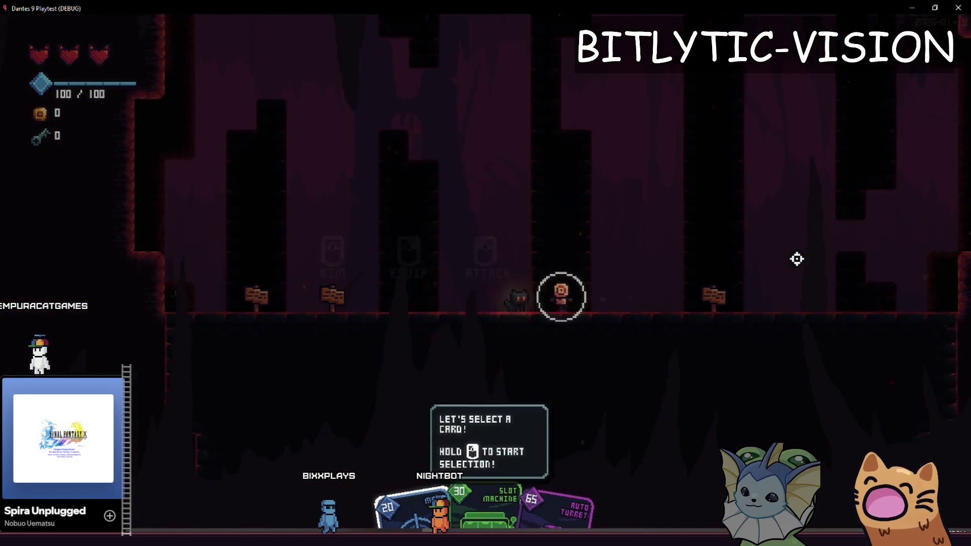
key("d")
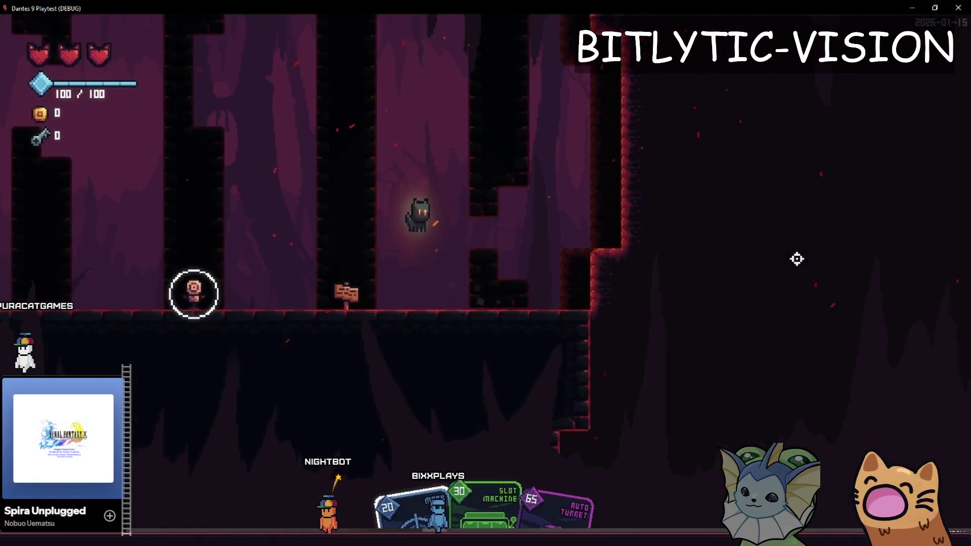
key("a")
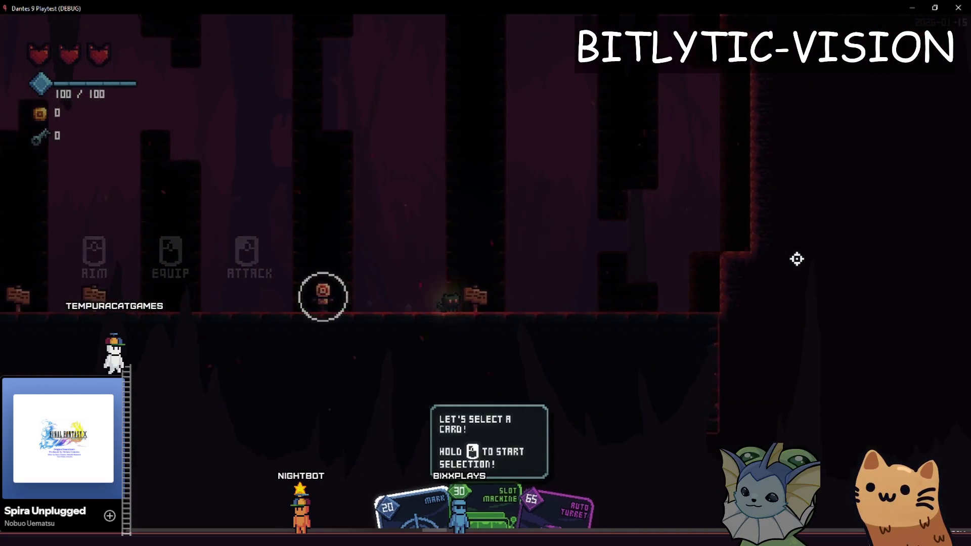
key("d")
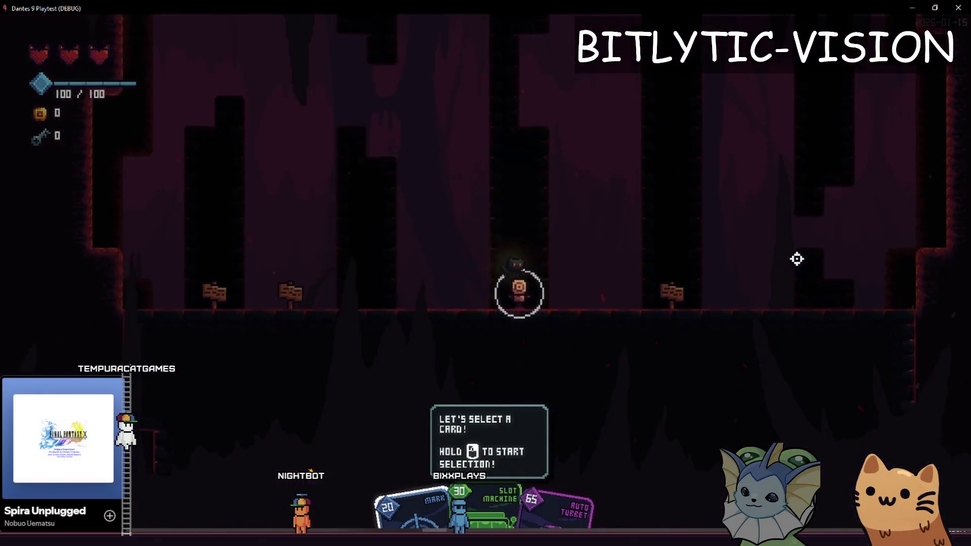
key("d")
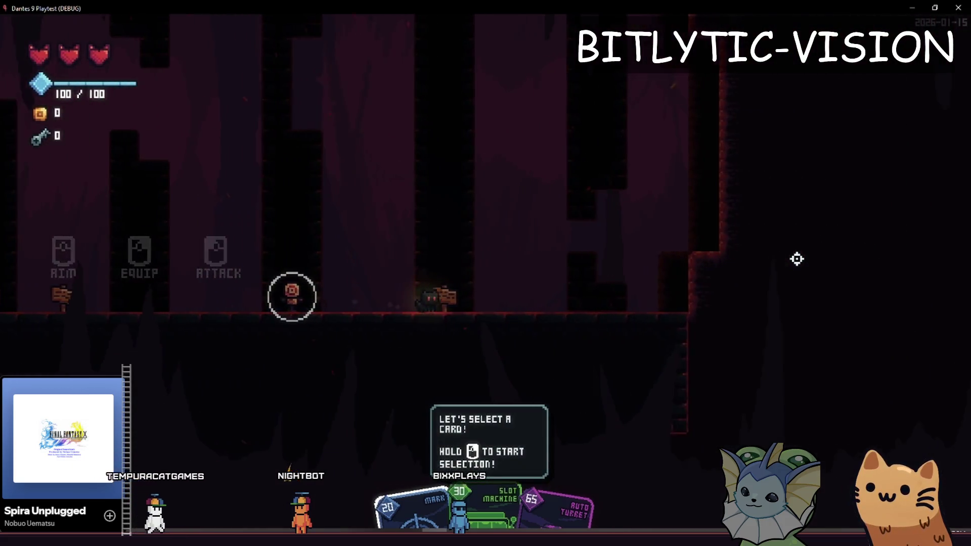
key("a")
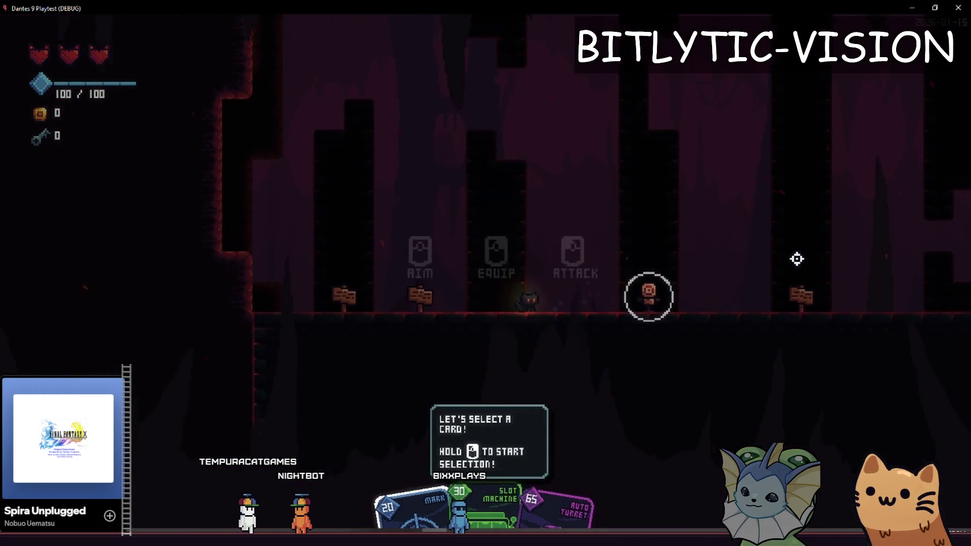
key("d")
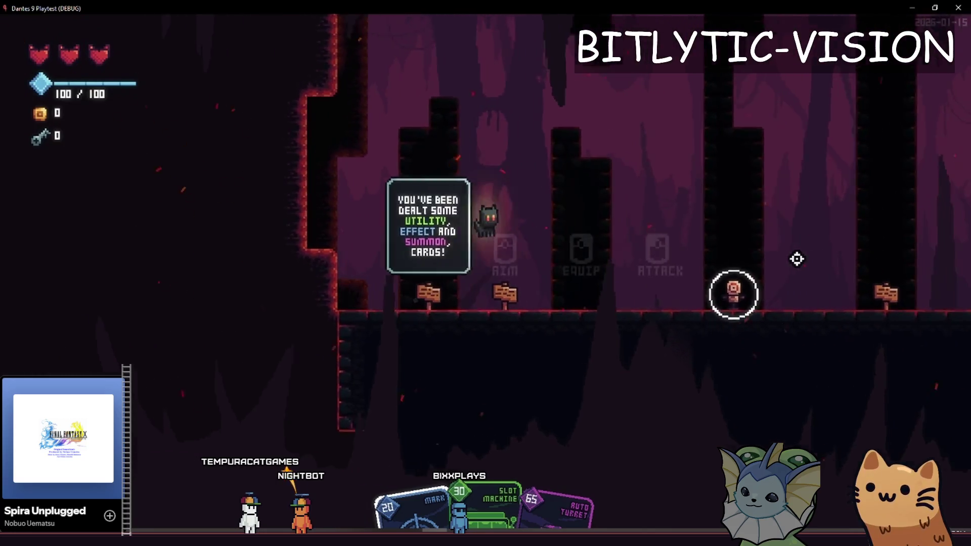
key("a")
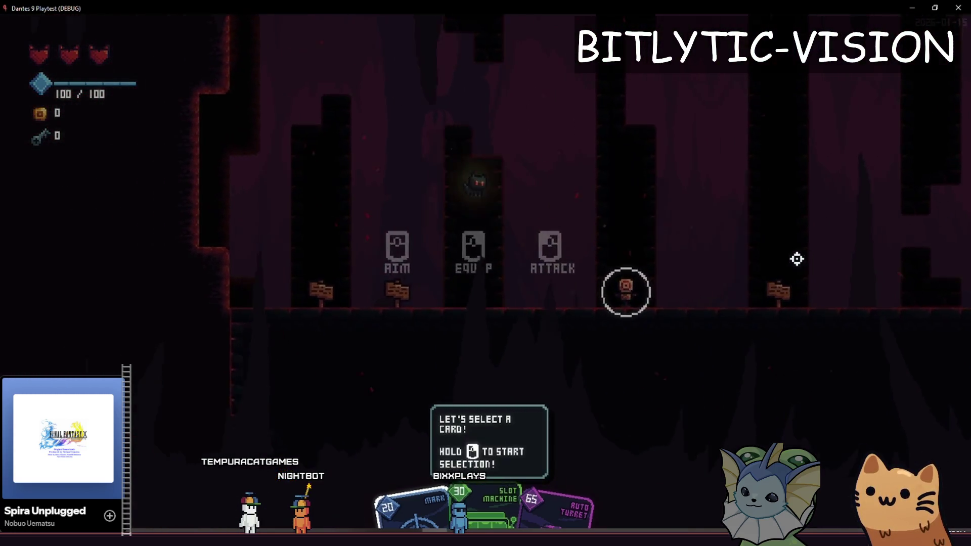
key("d")
key("a")
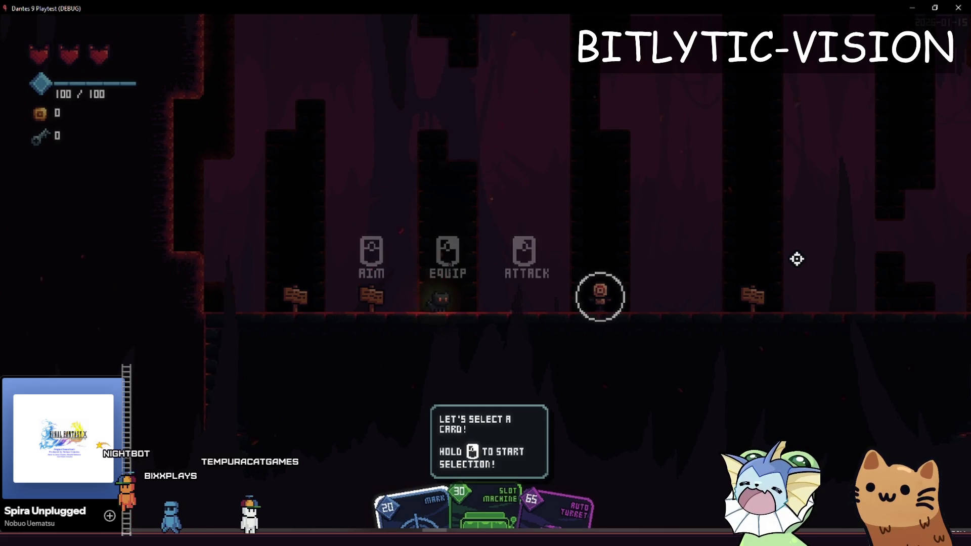
key("d")
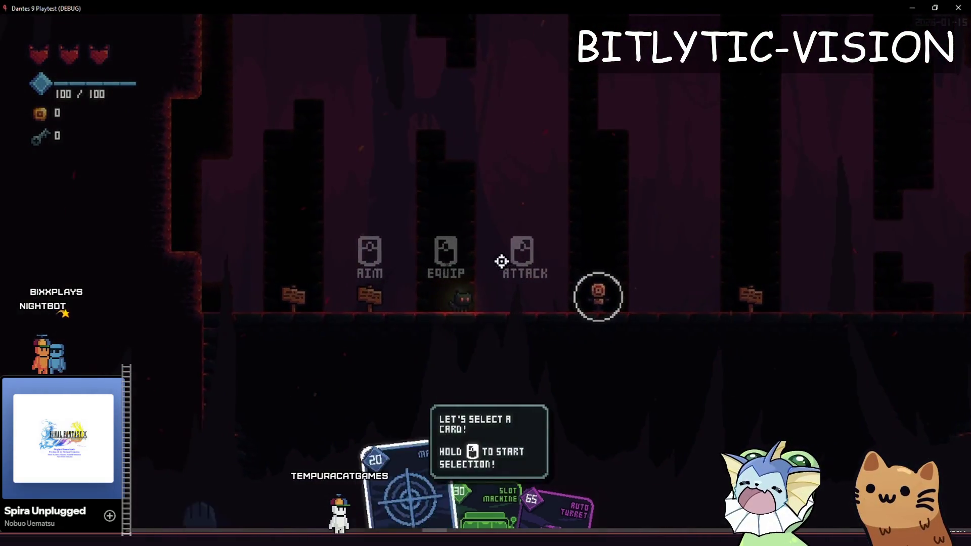
Start a card selection, move it from Slot Machine to Auto Turret, then close the game
left_click_drag(501, 261, 501, 261)
left_click_drag(518, 199, 526, 200)
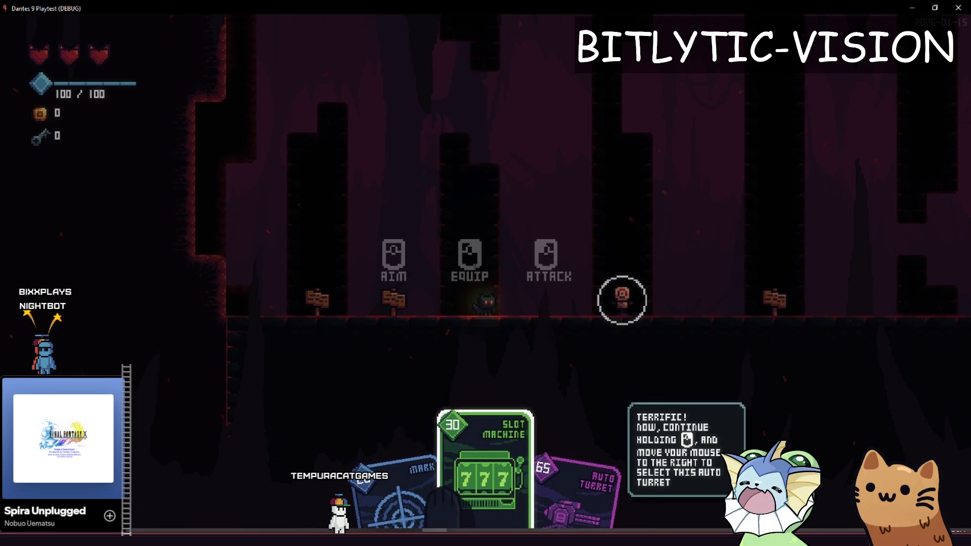
left_click_drag(622, 300, 523, 197)
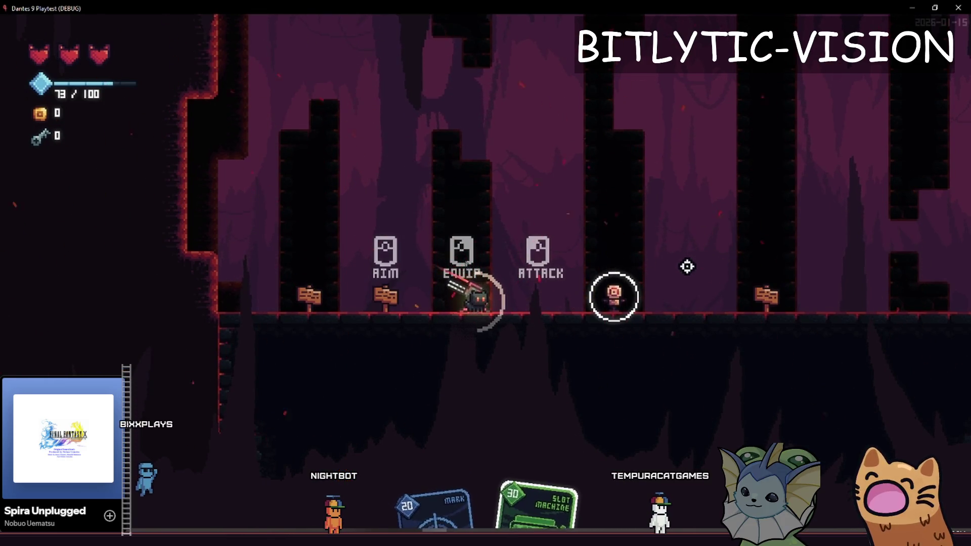
key("alt+F4")
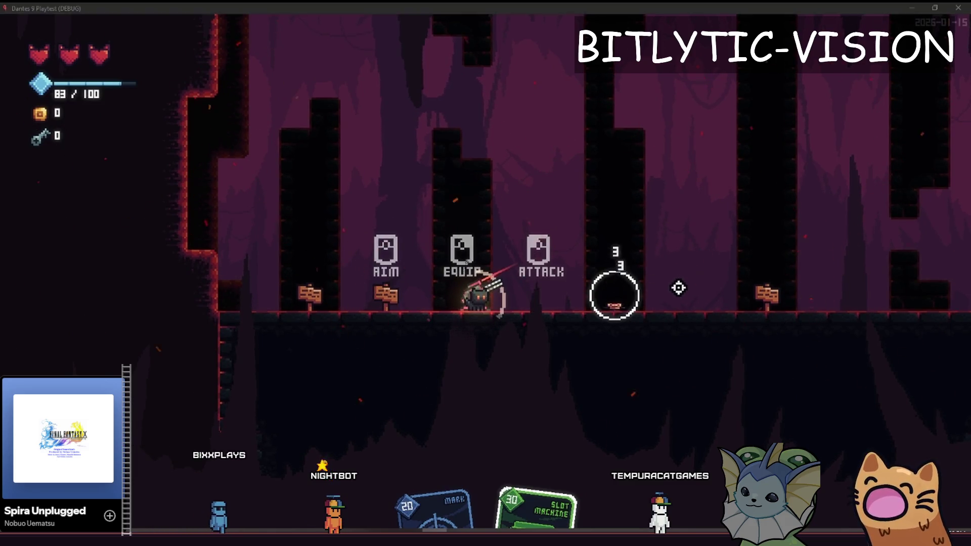
Add an empty line after in_card_tutorial = false in on_selection_ended
scroll(544, 268, "down", 6)
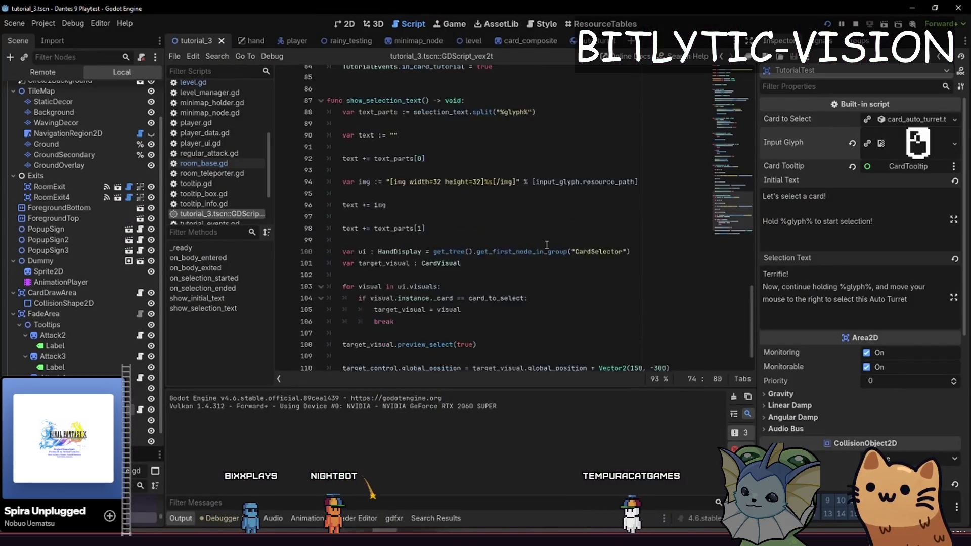
left_click(540, 361)
scroll(520, 232, "up", 6)
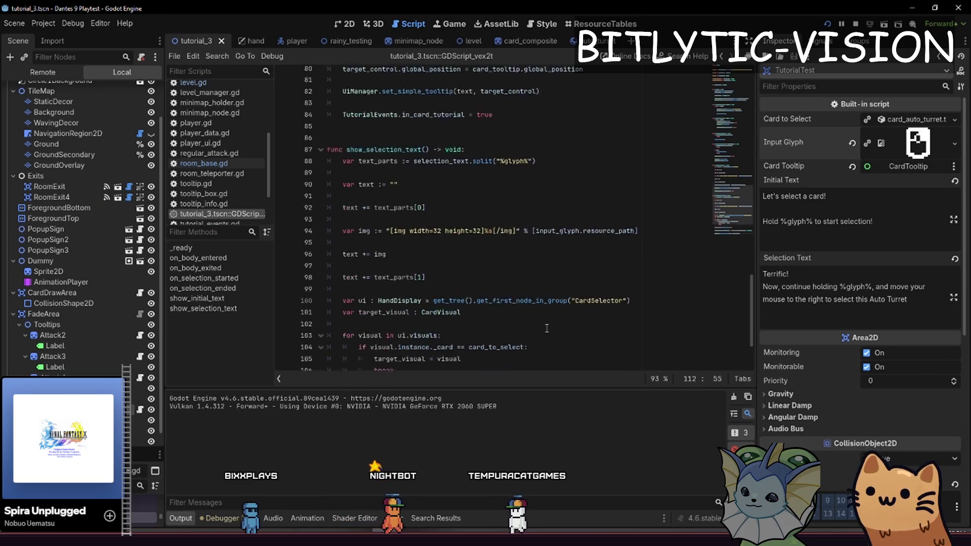
scroll(520, 232, "up", 6)
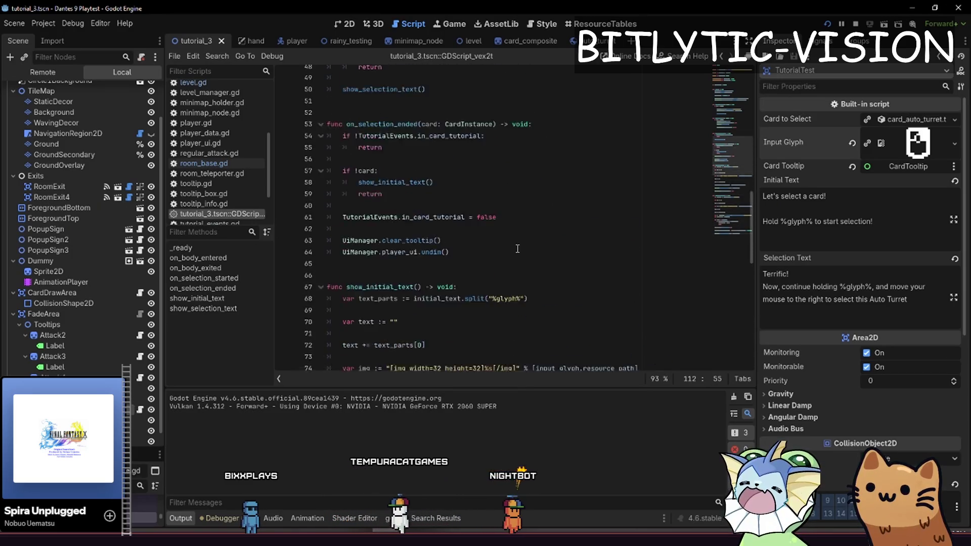
left_click(505, 258)
left_click(510, 253)
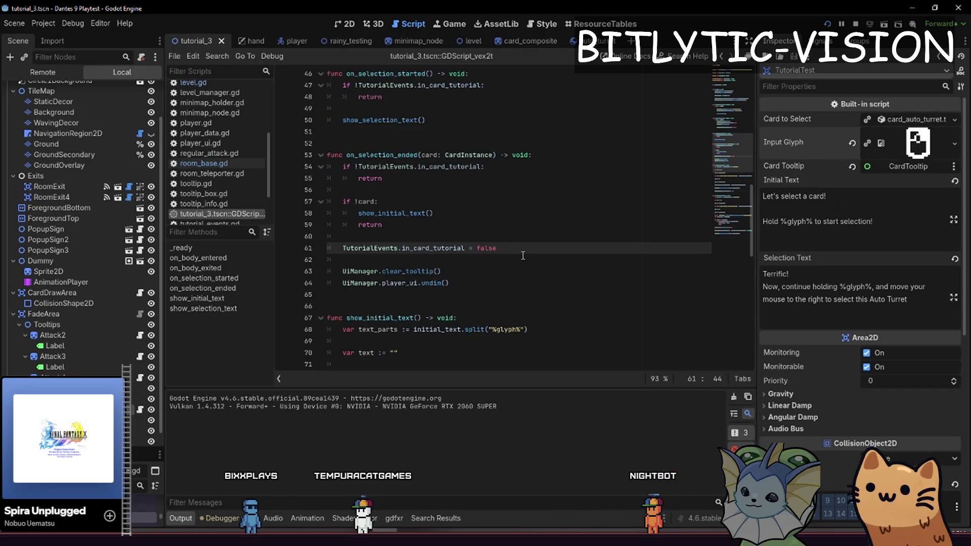
key("Return")
key("Return")
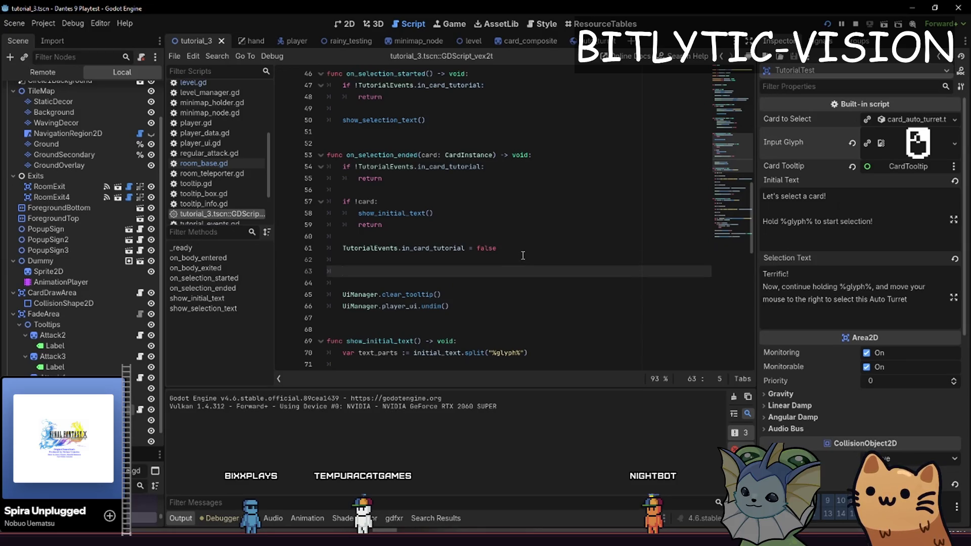
Copy the BaseCardSelector.forced_selection = null line onto it, then save and launch the playtest
key("Up")
key("Up")
key("Up")
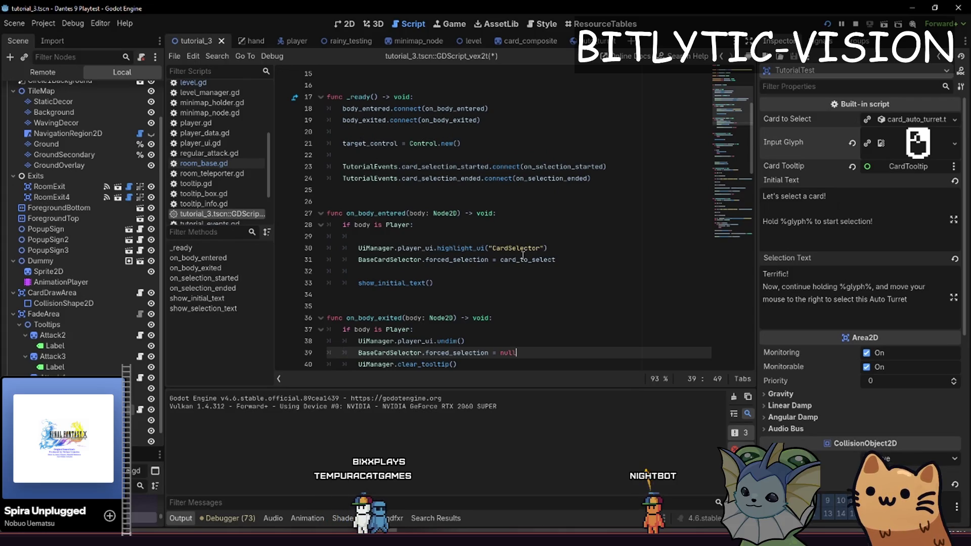
key("shift+End")
key("ctrl+c")
key("Down")
key("Down")
key("Down")
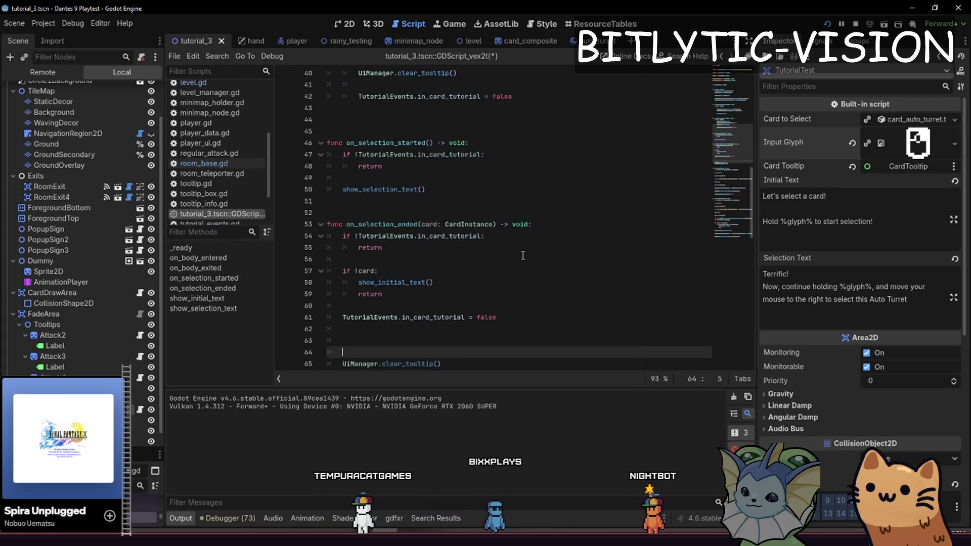
key("ctrl+v")
key("F6")
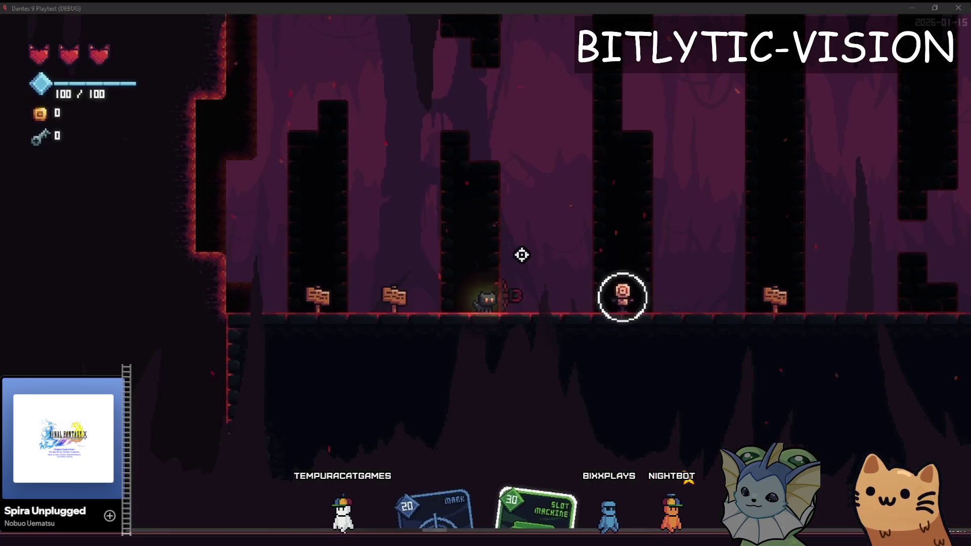
Try loading another level from the debug options, then close and relaunch the game
key("grave")
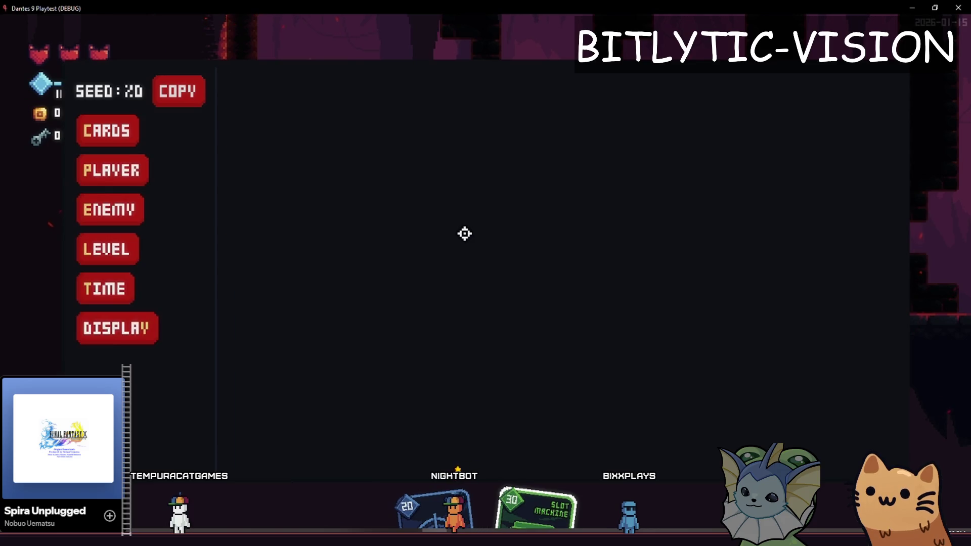
key("Return")
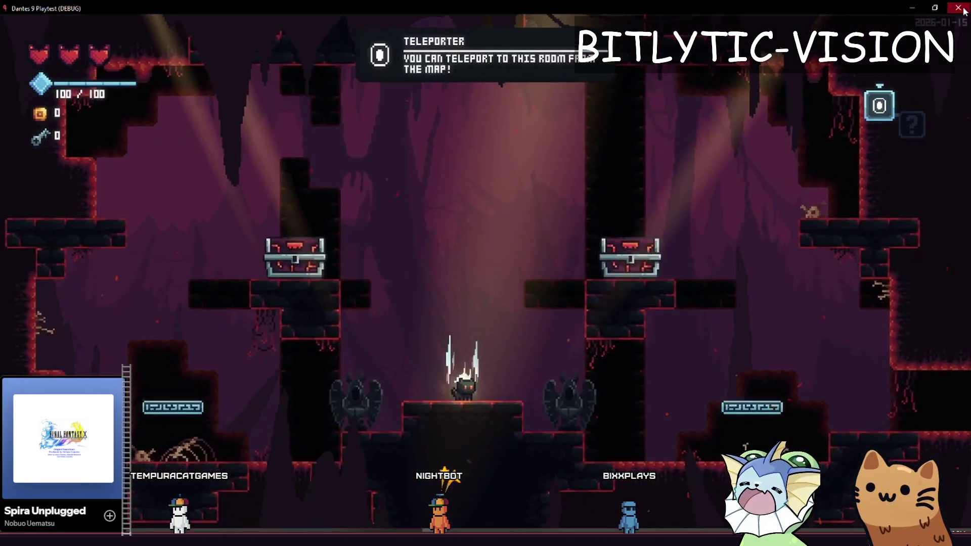
left_click(958, 7)
key("F5")
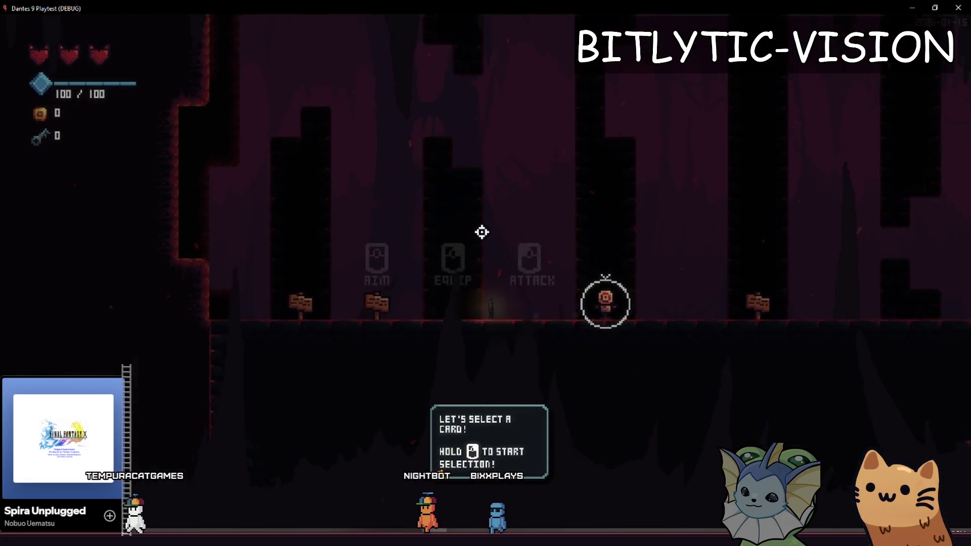
Walk to the card tutorial, play Auto Turret at the dummy and Slot Machine, then open the deck
key("a")
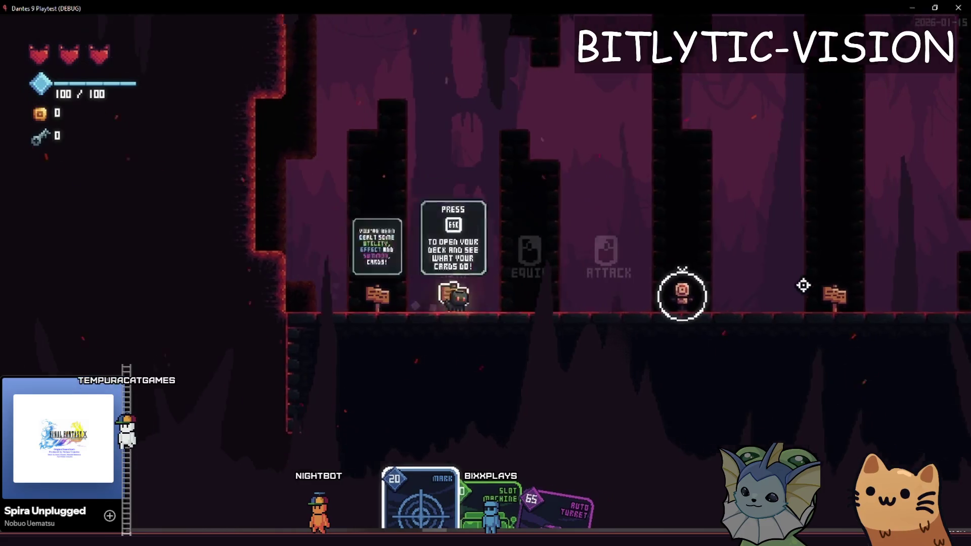
key("d")
right_click(737, 271)
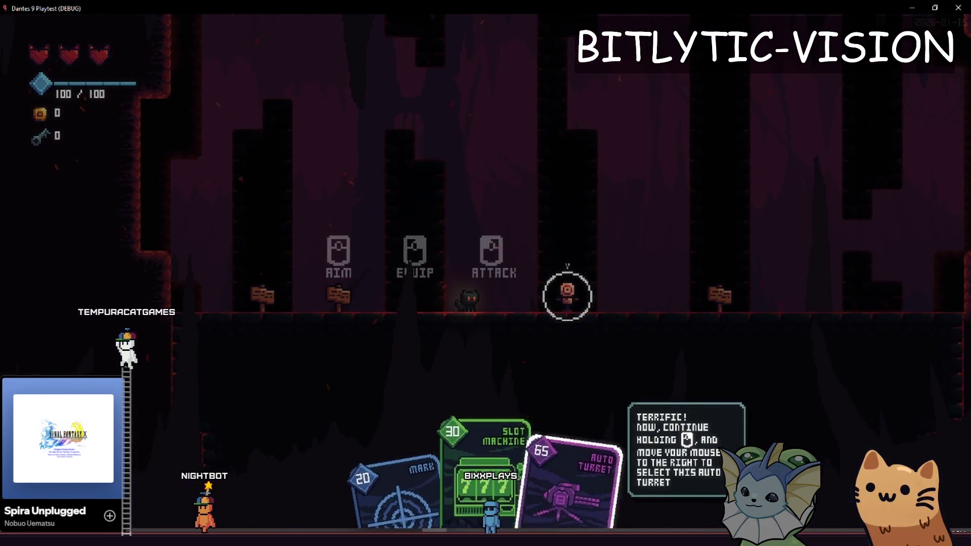
right_click(739, 270)
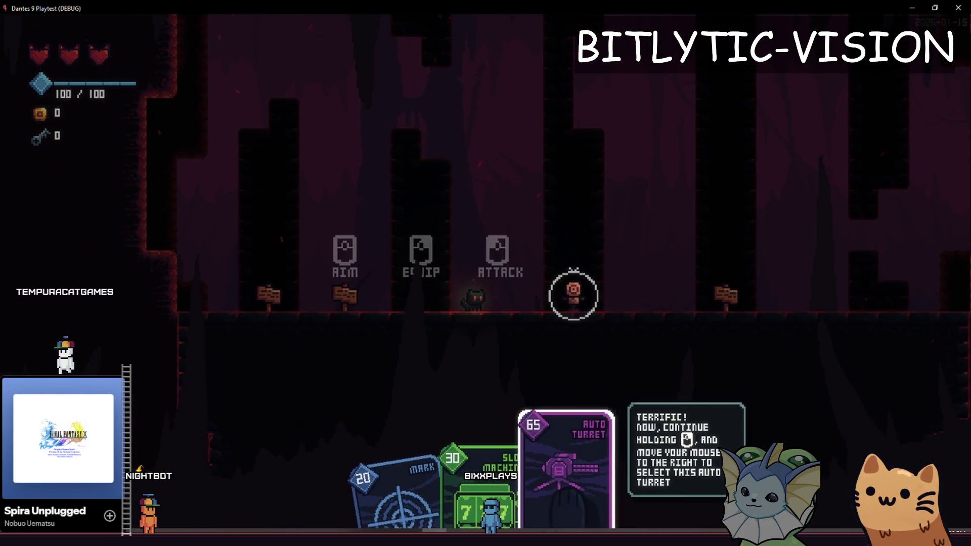
right_click(613, 271)
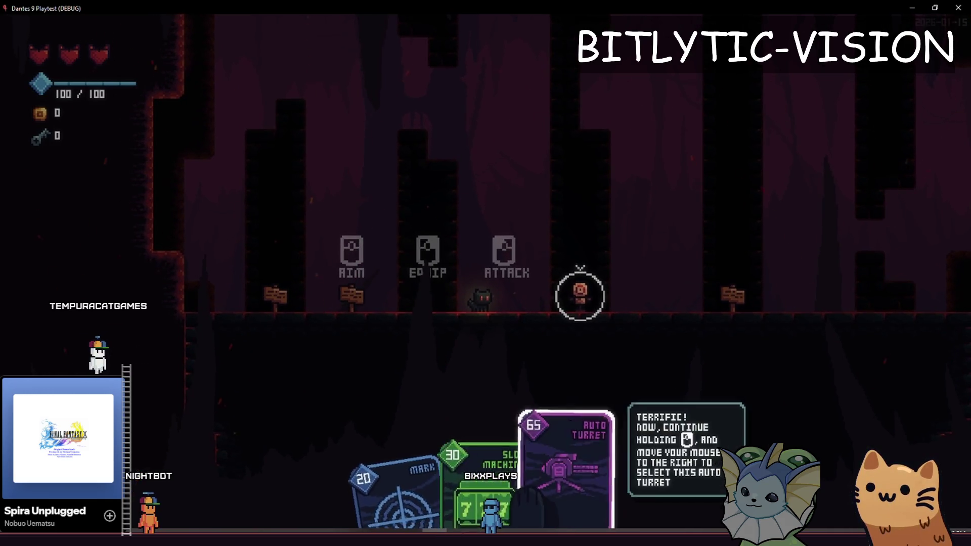
right_click(613, 271)
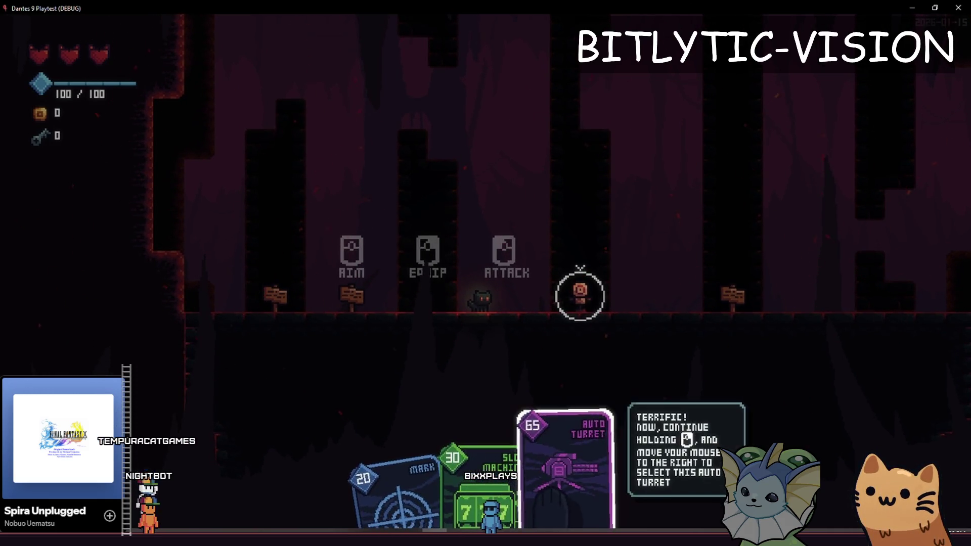
left_click(613, 273)
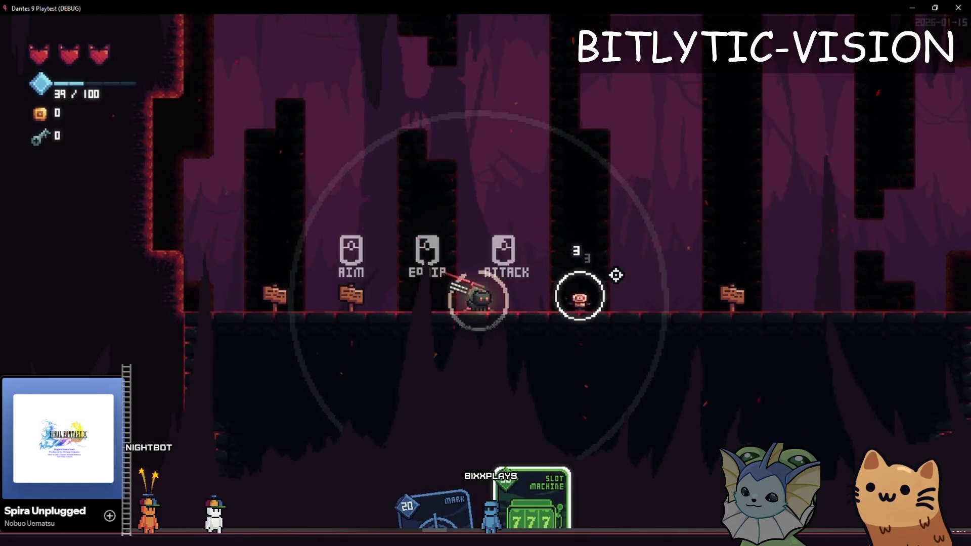
left_click(622, 288)
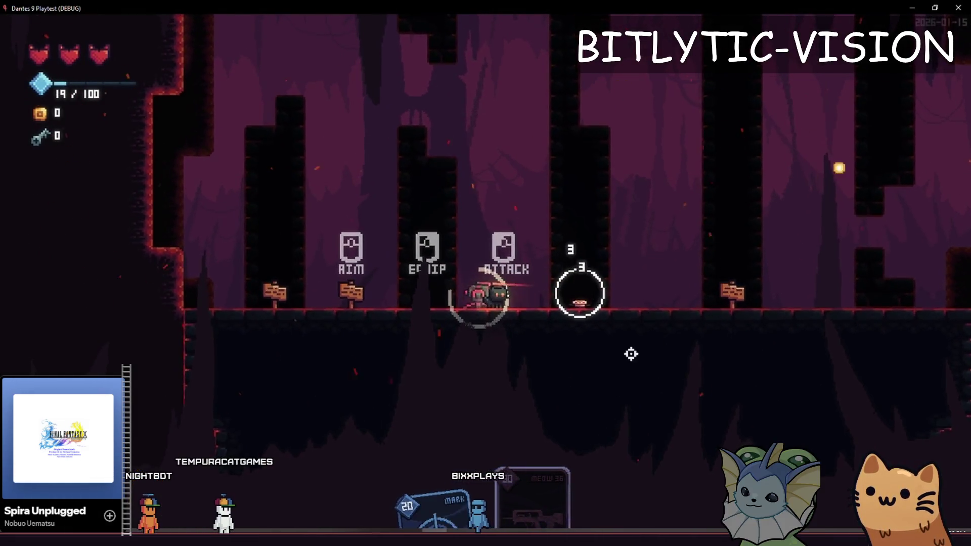
key("Escape")
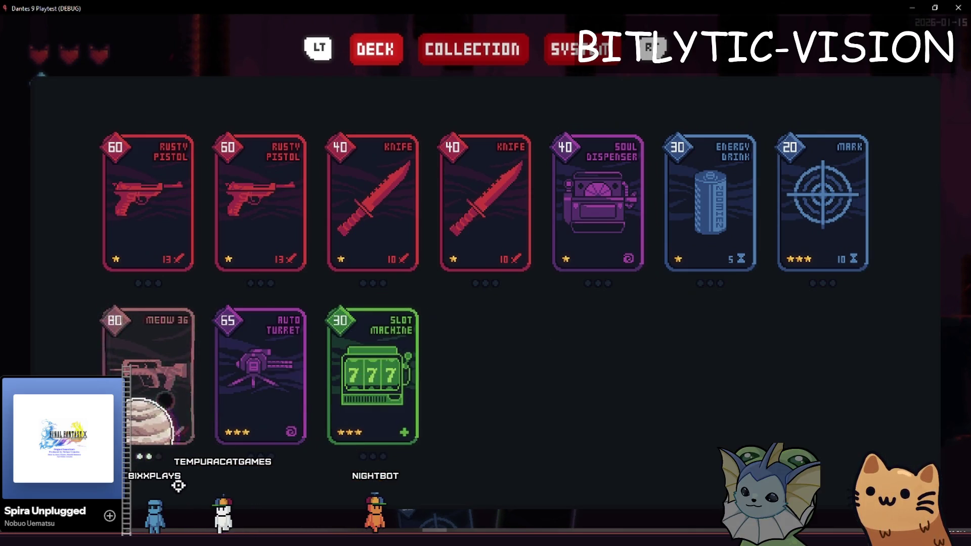
Close the deck and look through the debug menu and System > Audio settings before resuming
key("Escape")
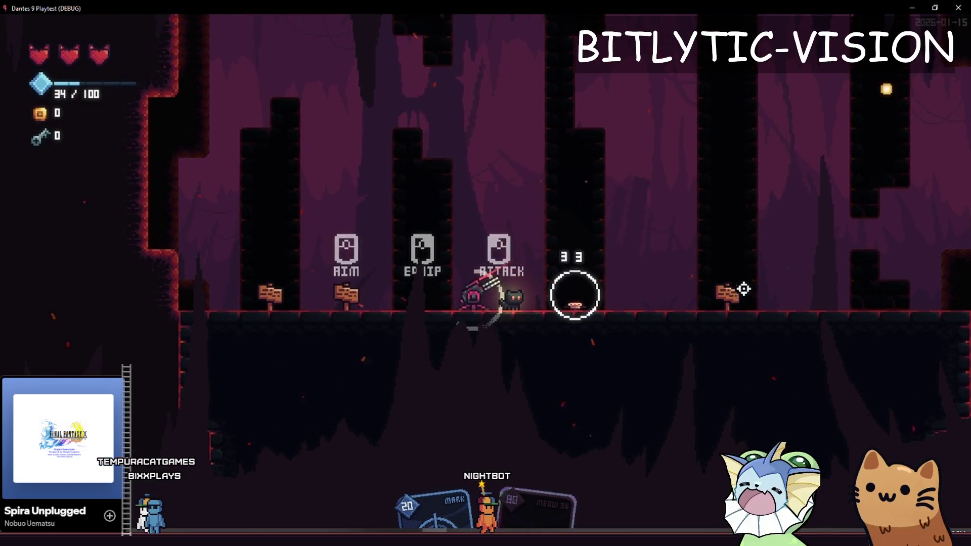
key("grave")
key("Escape")
left_click(581, 49)
left_click(435, 93)
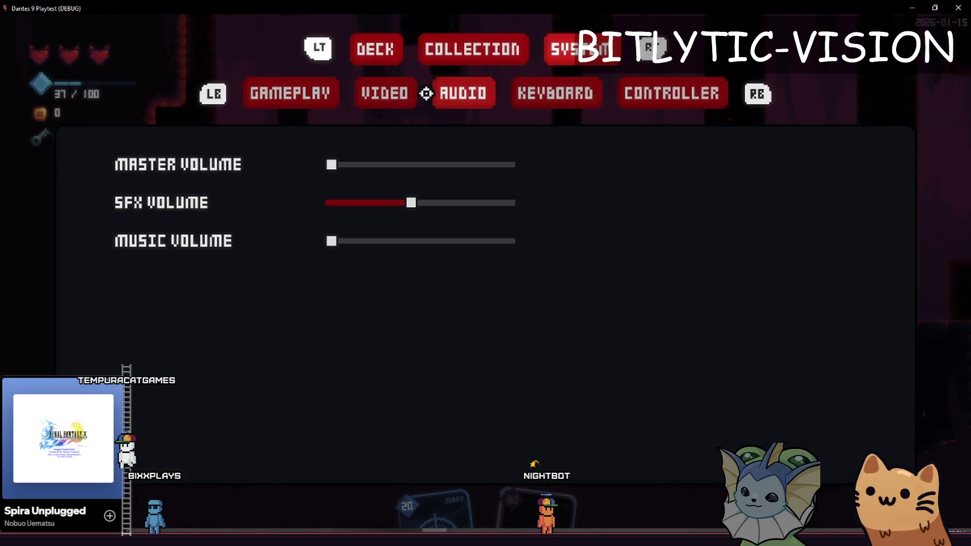
key("Escape")
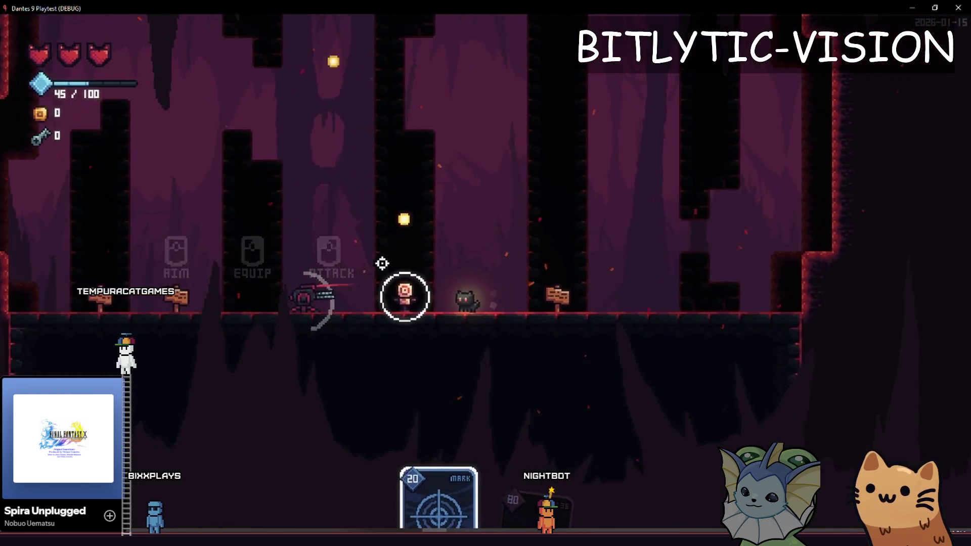
Attack the target dummy four times
left_click(381, 264)
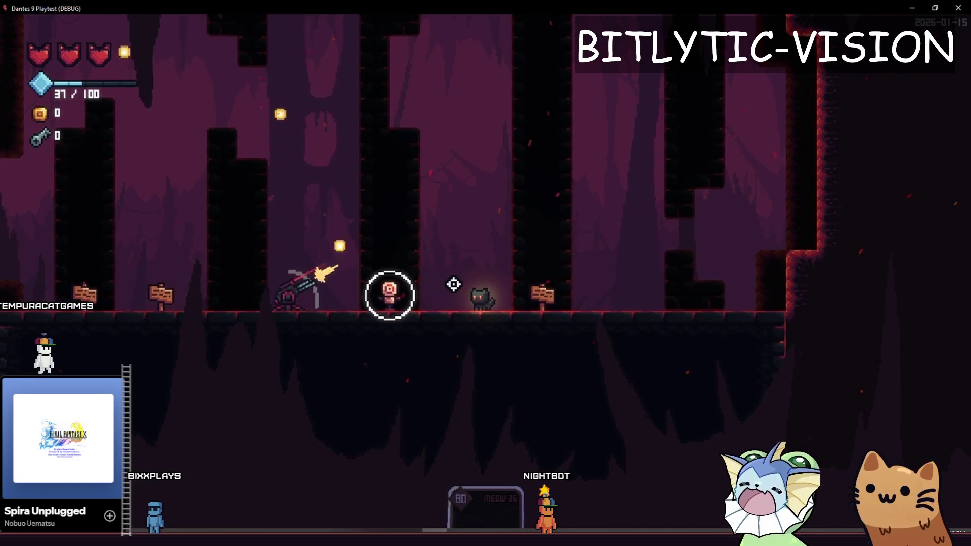
left_click(454, 284)
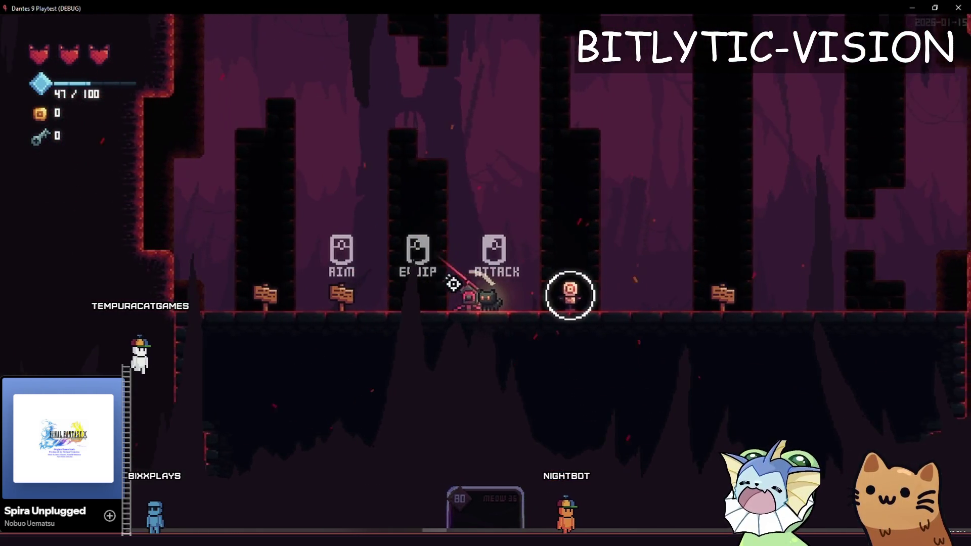
left_click(453, 284)
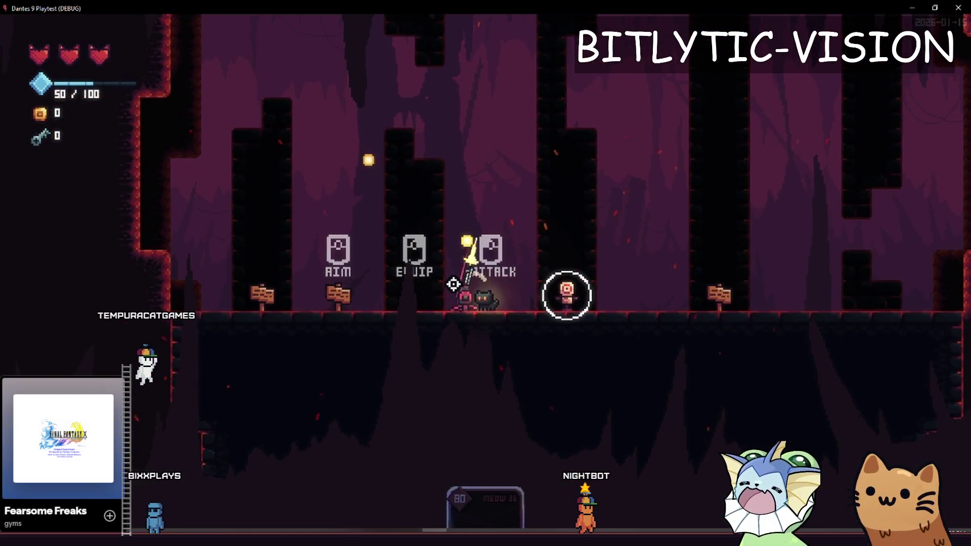
left_click(454, 284)
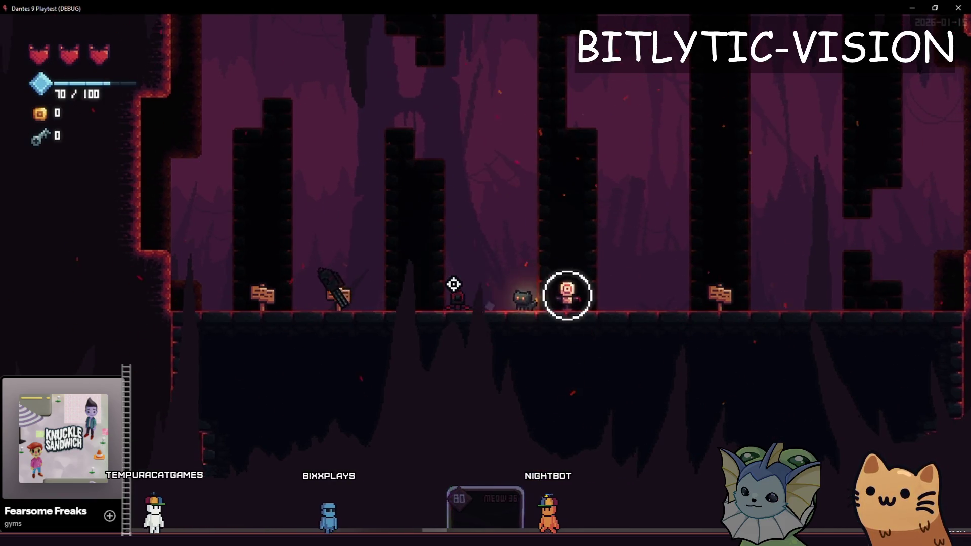
Pace back and forth past the sign to toggle the Energy Drink effect-card popup, then return to the editor
key("a")
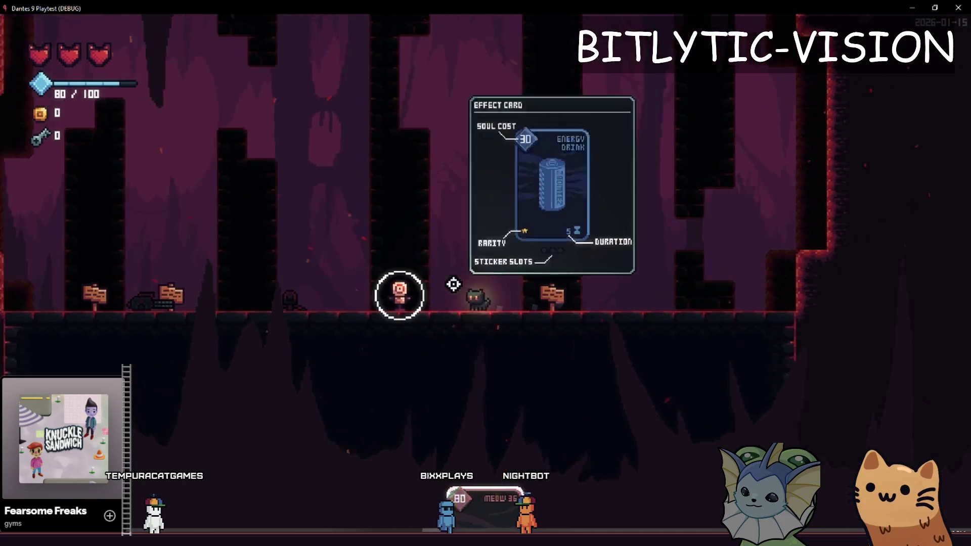
key("d")
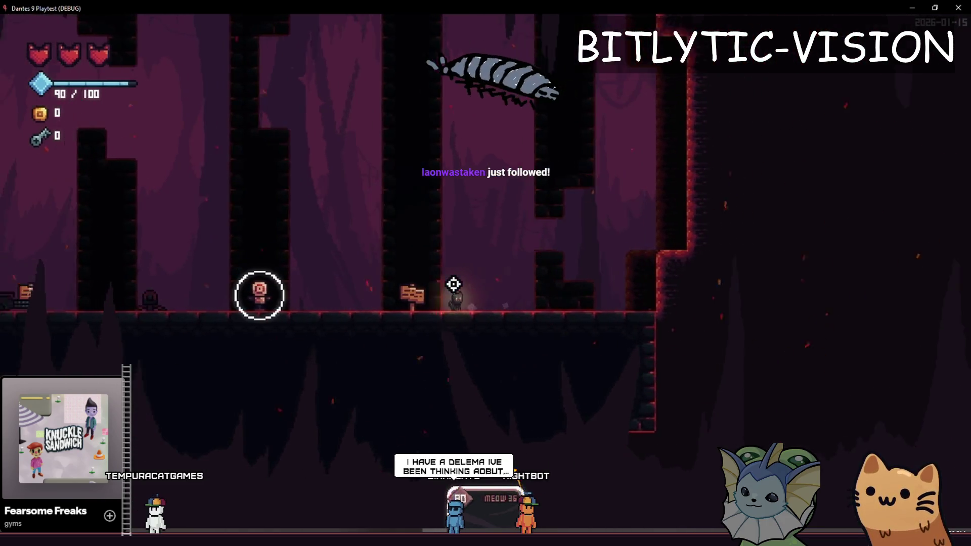
key("a")
key("d")
key("a")
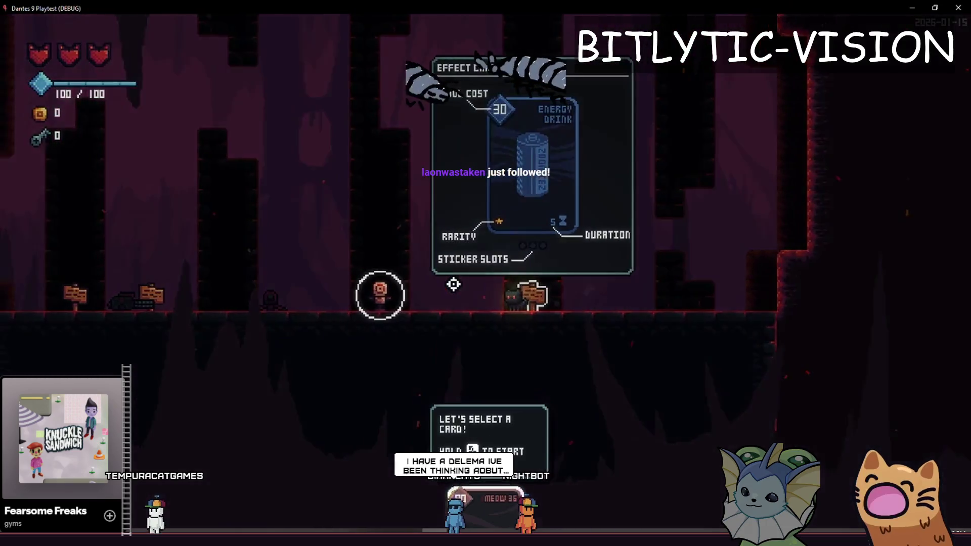
key("a")
key("d")
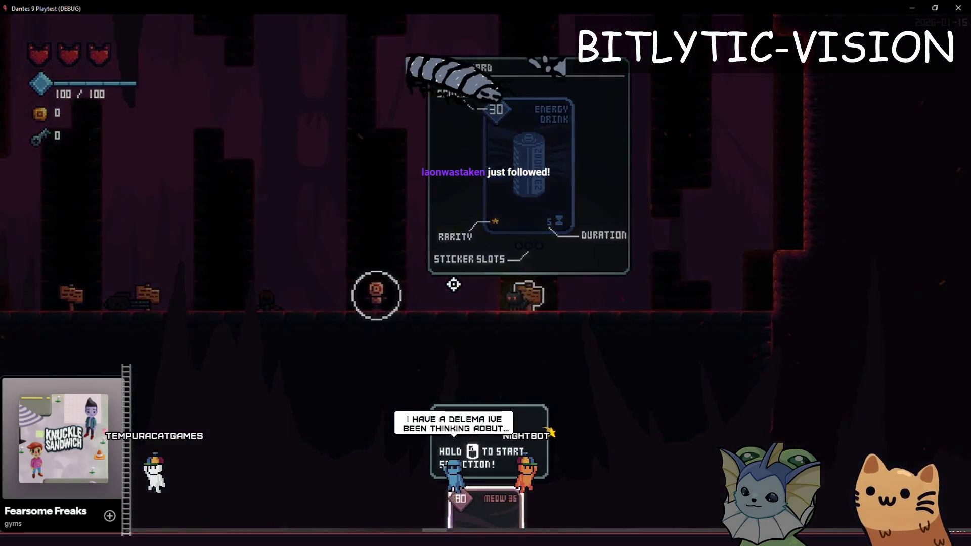
key("a")
key("d")
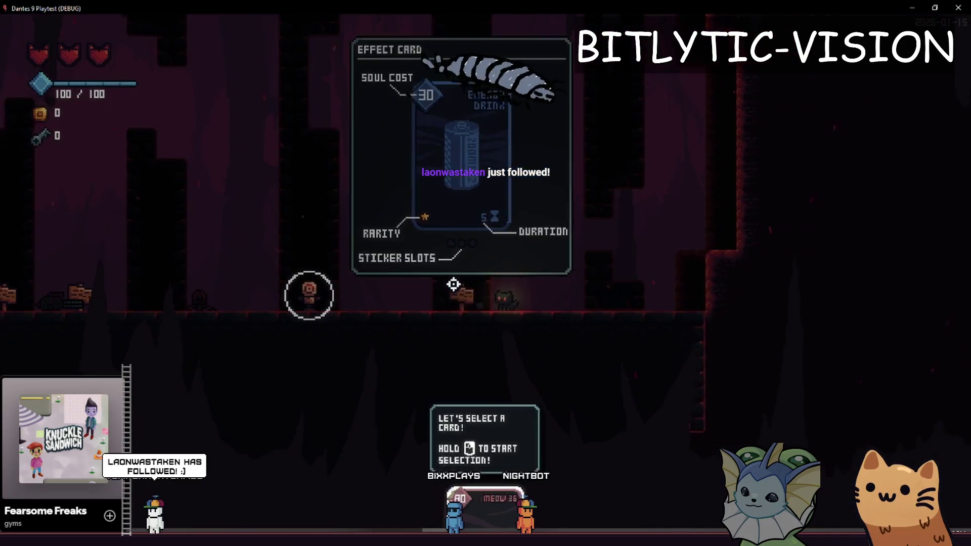
key("d")
key("a")
key("d")
key("a")
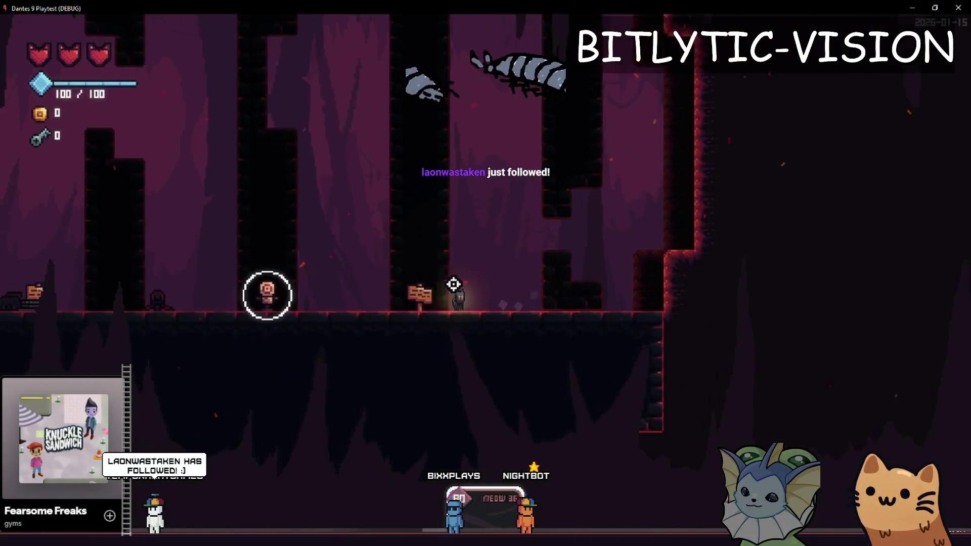
key("a")
key("d")
key("a")
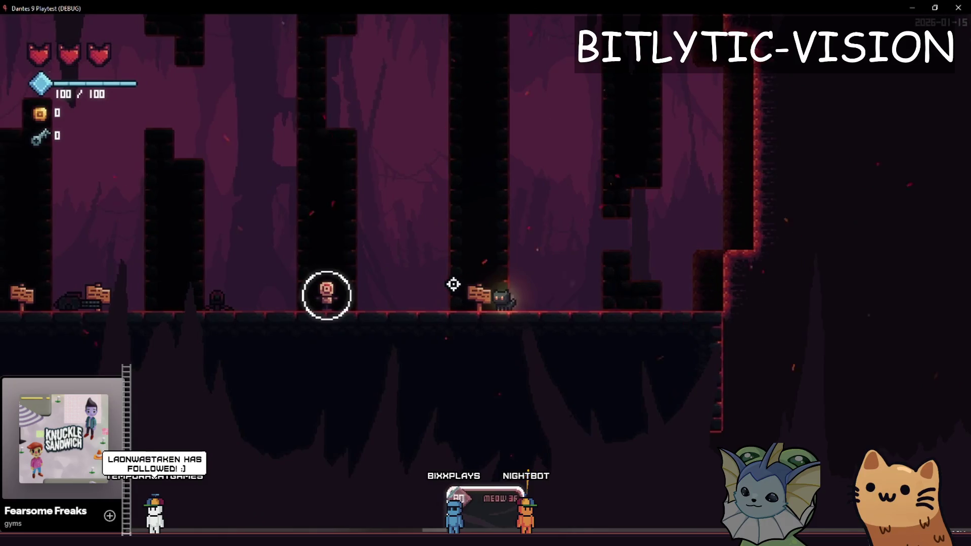
key("d")
key("a")
key("d")
key("a")
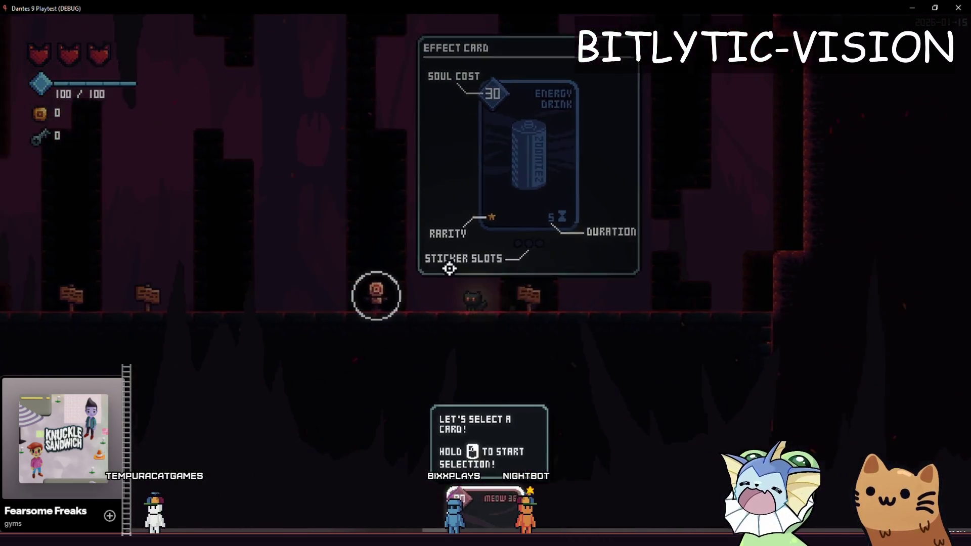
key("alt+Tab")
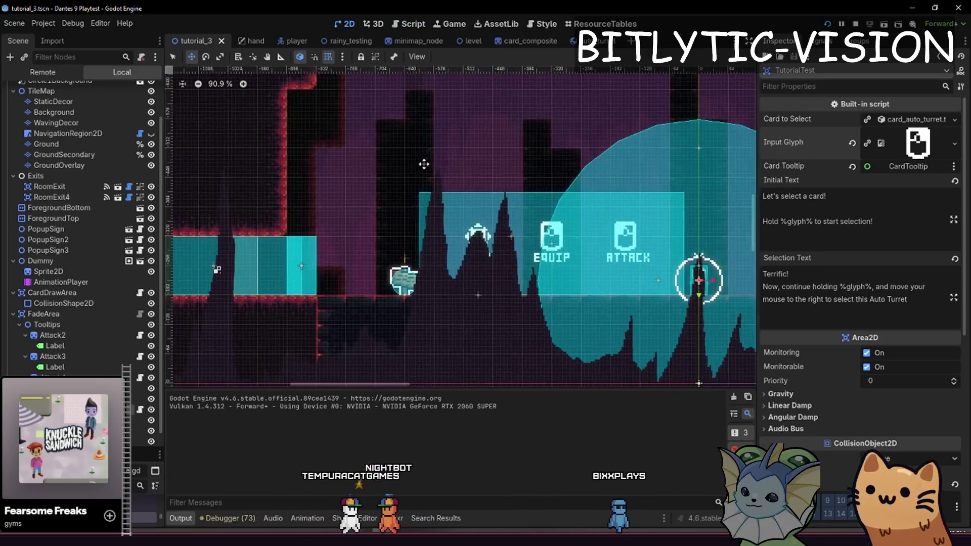
Hide ForegroundBottom, select PopupSign2 and frame the AIM sign, then relaunch the playtest
scroll(328, 250, "up", 2)
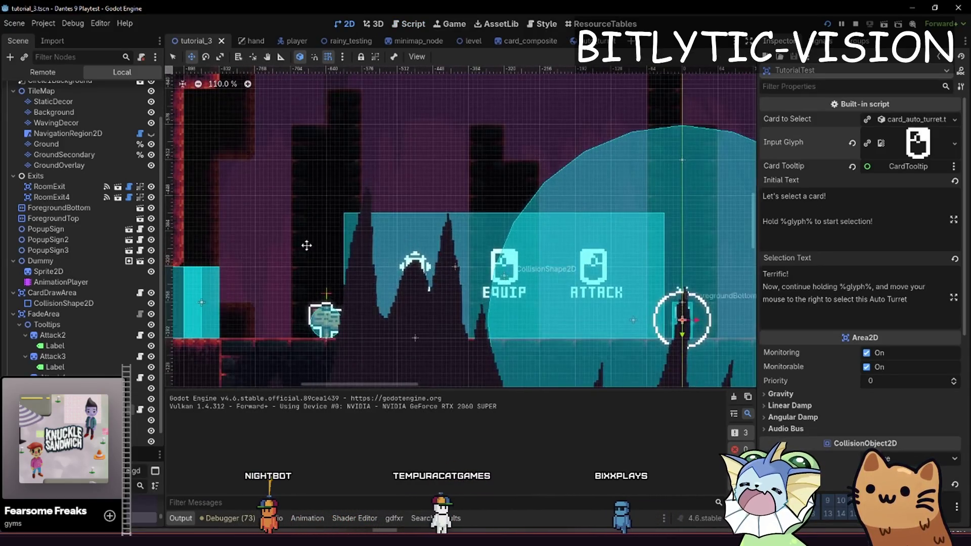
scroll(127, 268, "up", 2)
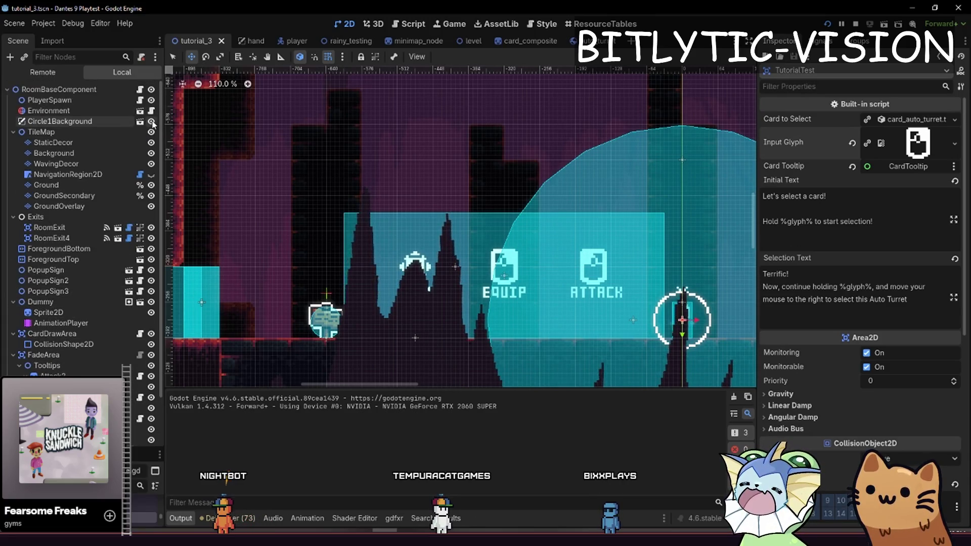
left_click(150, 248)
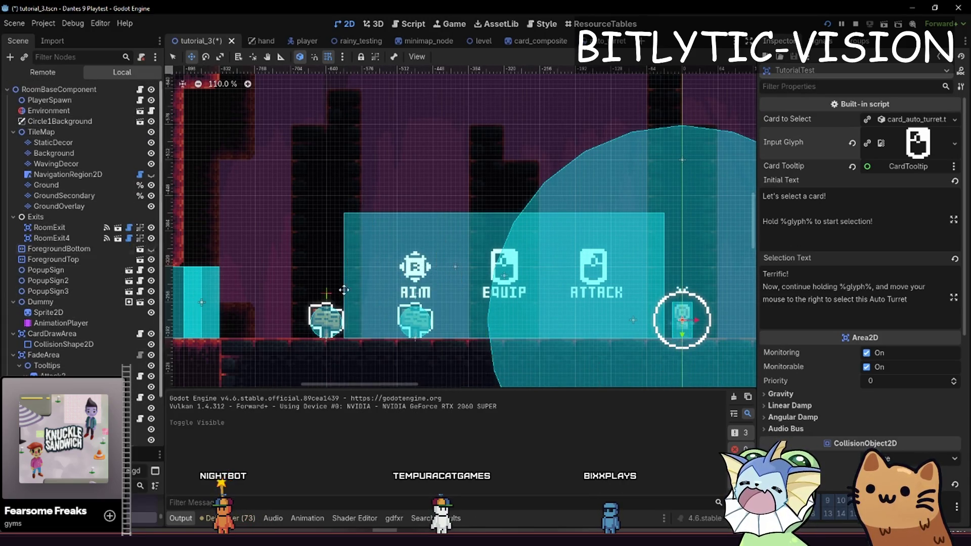
scroll(344, 370, "up", 4)
left_click(416, 292)
left_click_drag(417, 292, 381, 350)
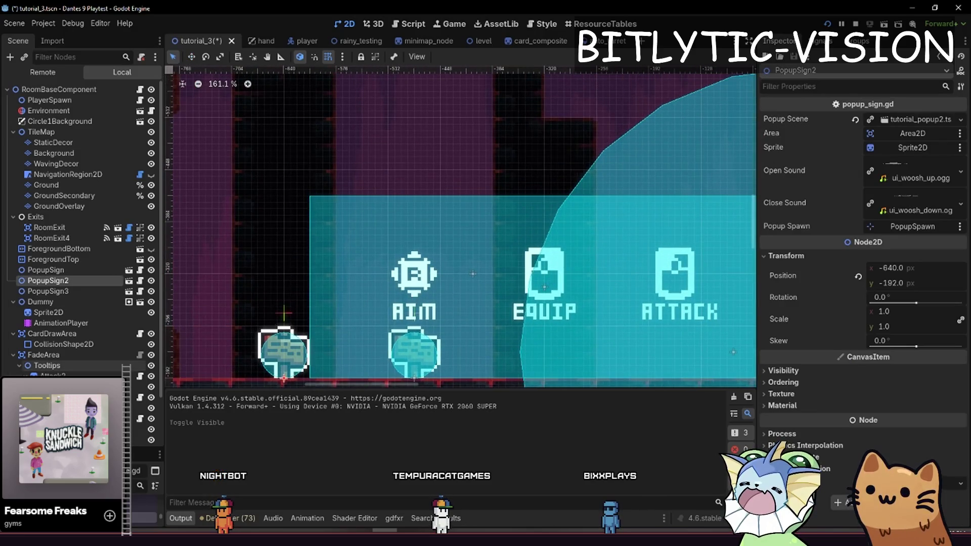
key("F6")
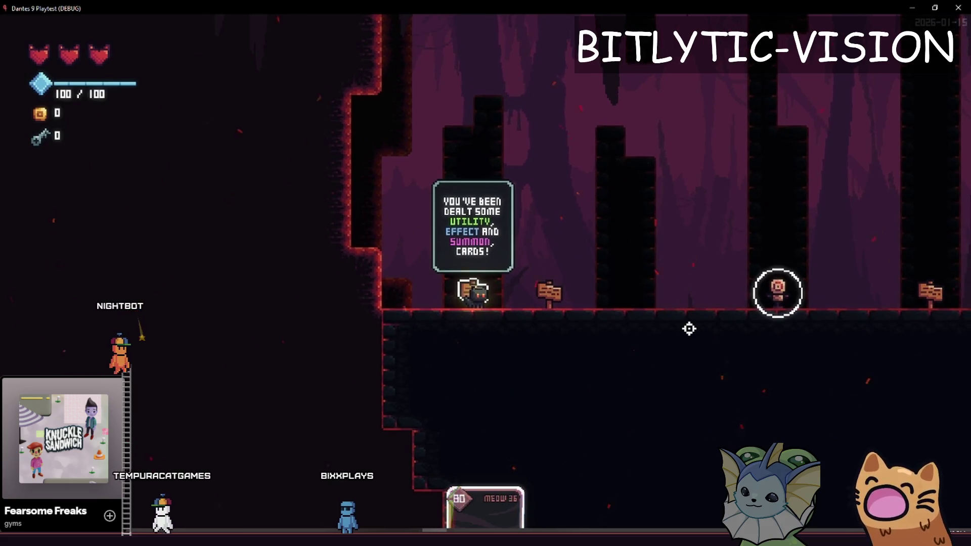
Walk right past the glyph hints to the dummy and back left to the dealt-cards sign, then stop
key("d")
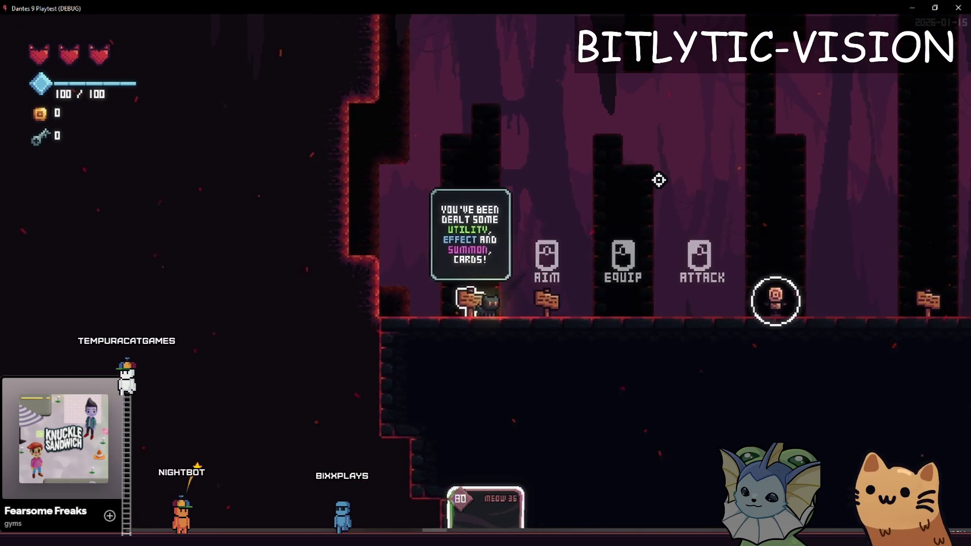
key("d")
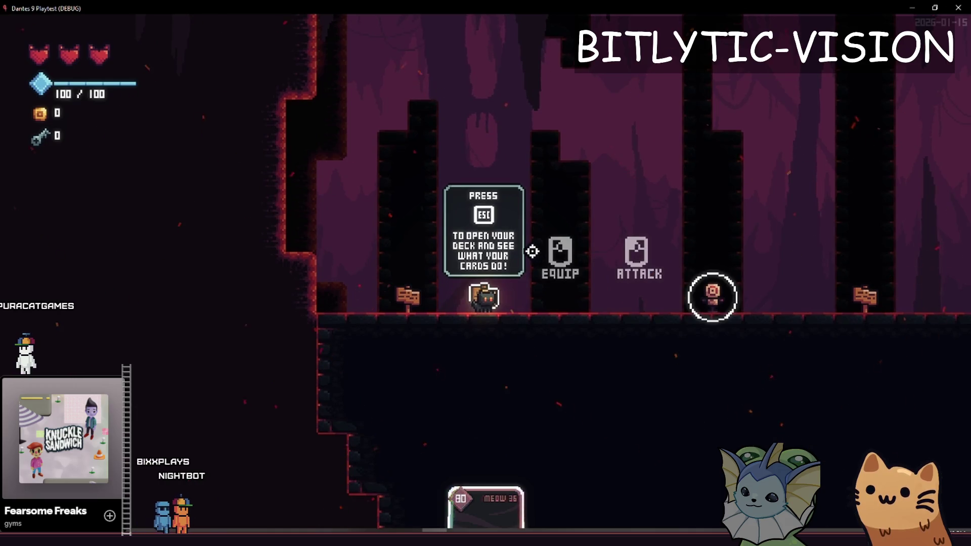
key("d")
key("a")
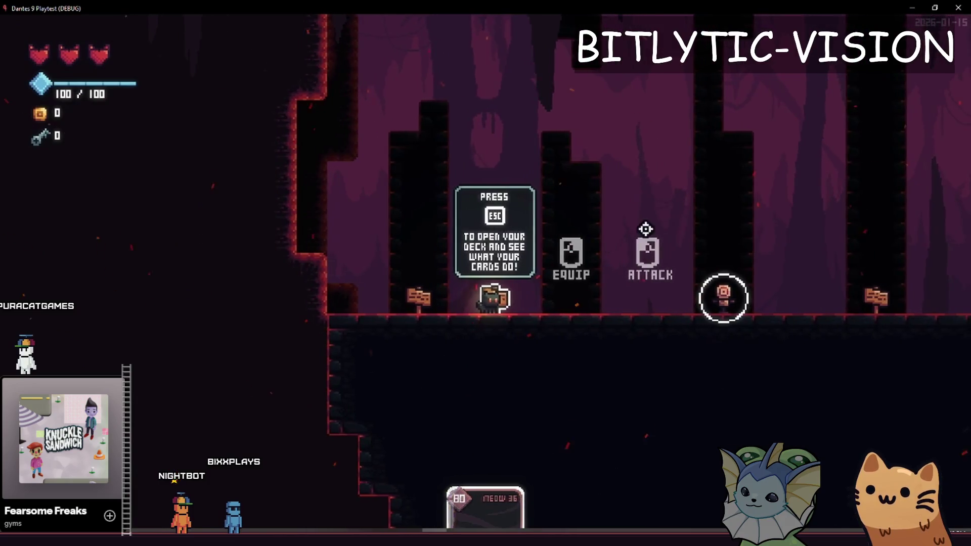
key("a")
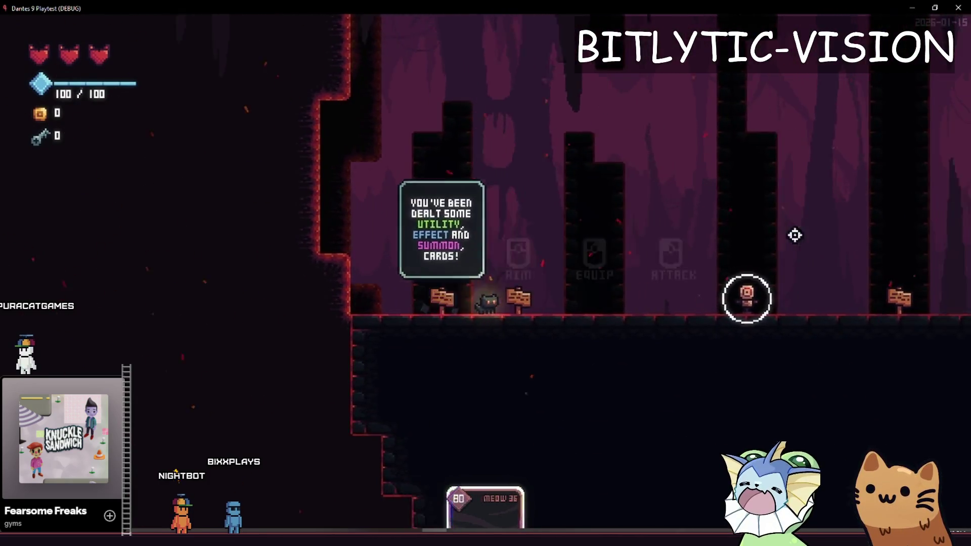
key("d")
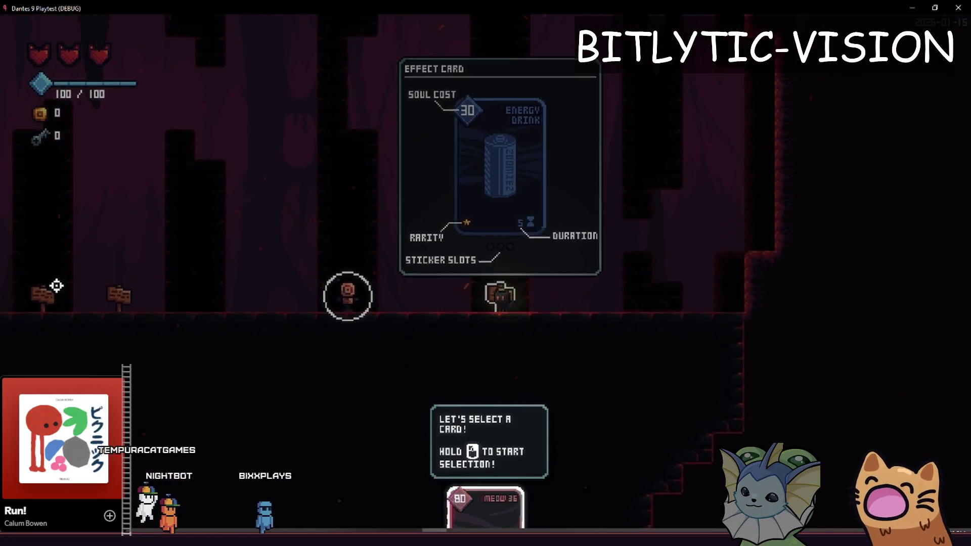
key("a")
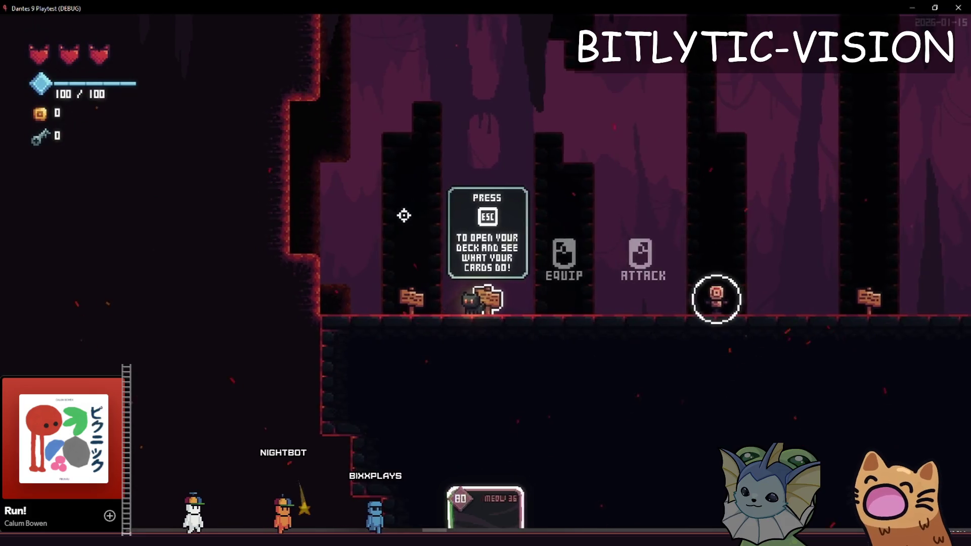
key("a")
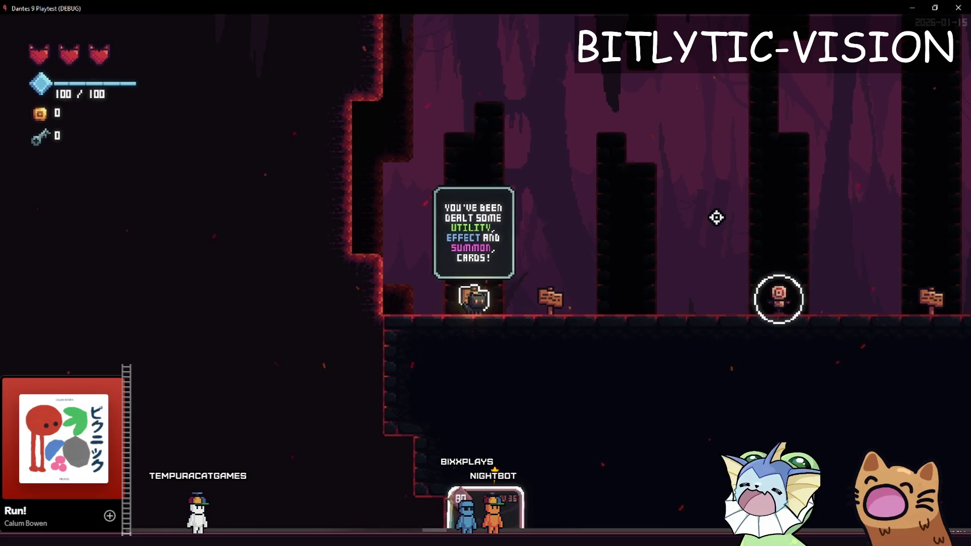
key("F8")
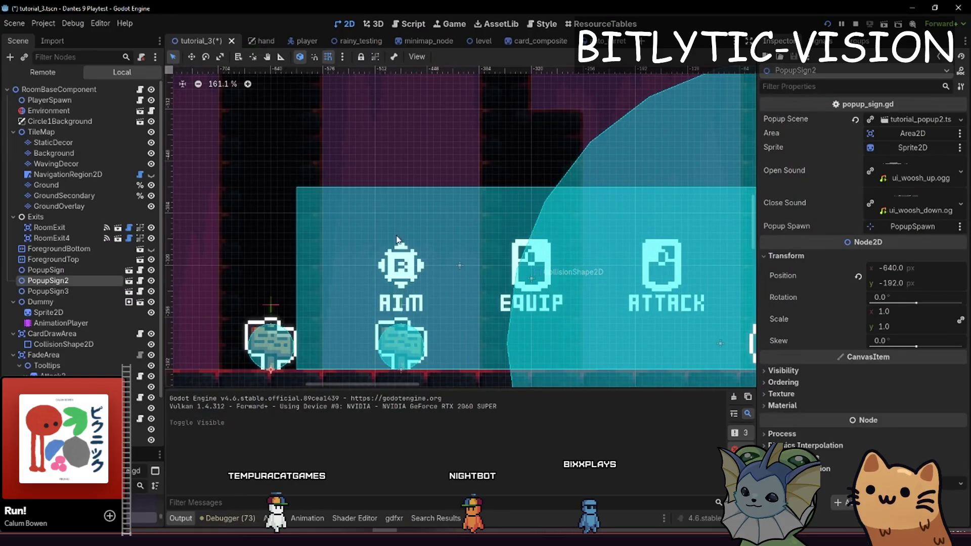
Open PopupSign2's popup scene, select the RichTextLabel's message text, then run the game
left_click(926, 119)
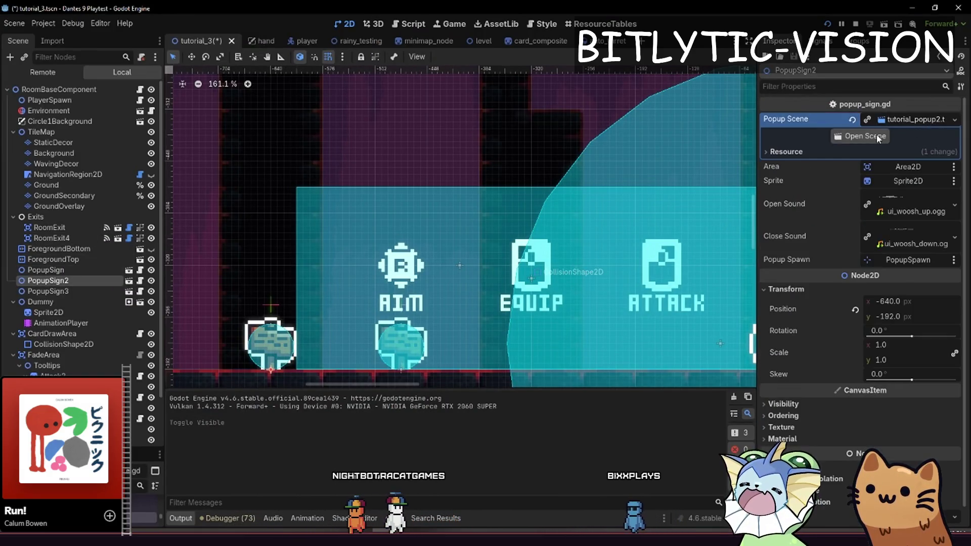
left_click(854, 137)
left_click(57, 110)
left_click(919, 185)
left_click(920, 185)
left_click_drag(914, 184, 739, 150)
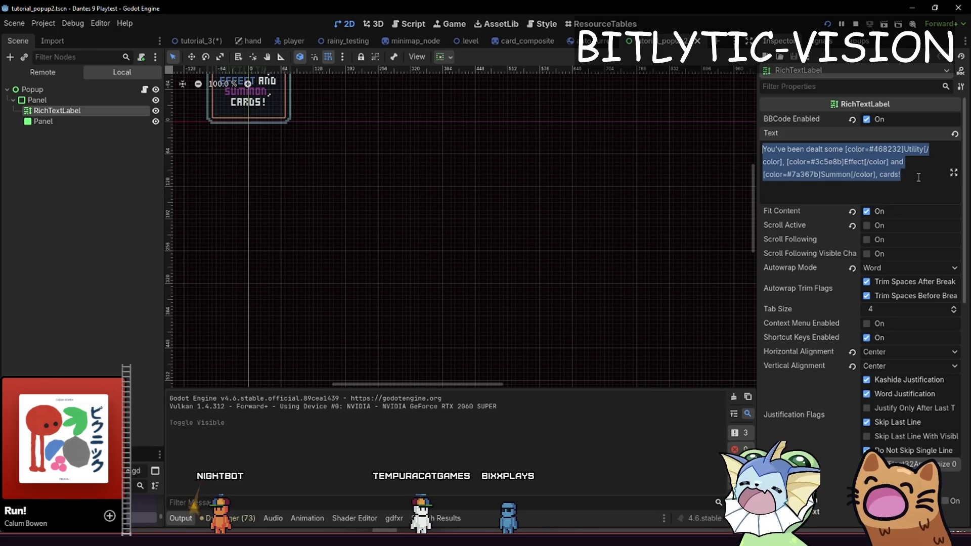
key("F5")
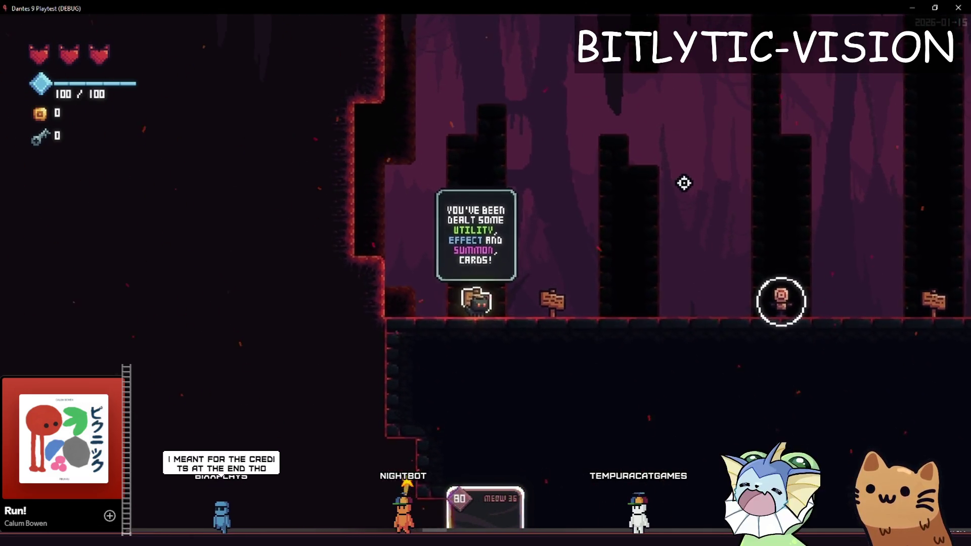
Walk and jump the cat past the deck hint, EQUIP hint and card selection sign
key("d")
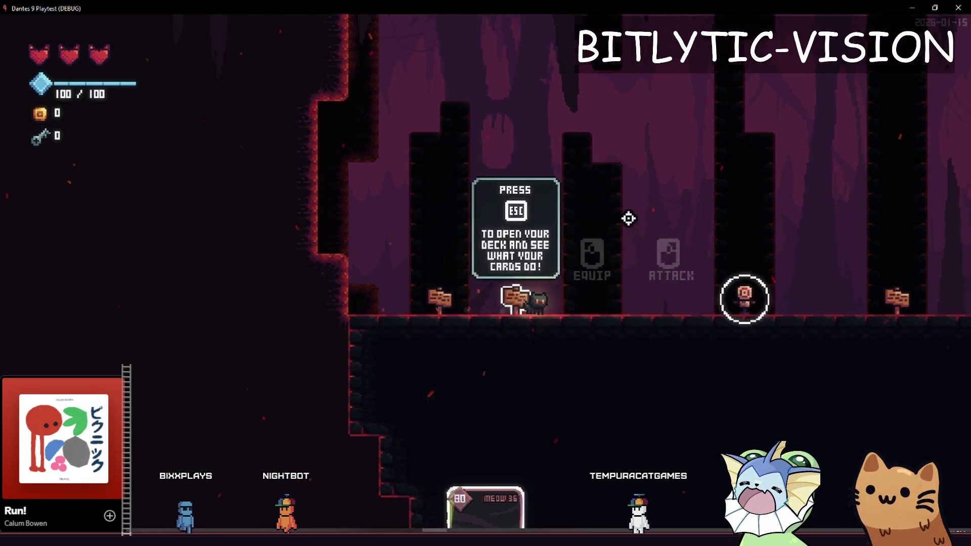
key("a")
key("space")
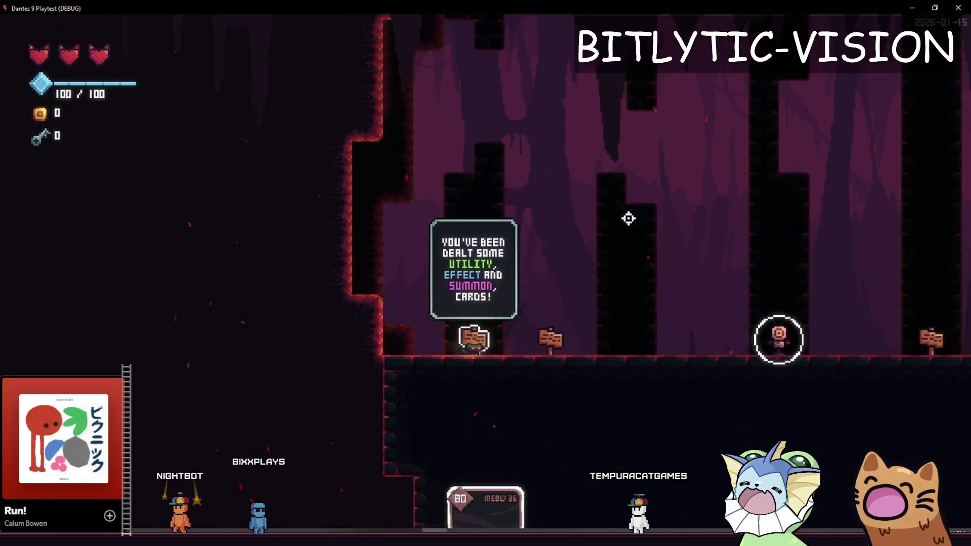
key("space")
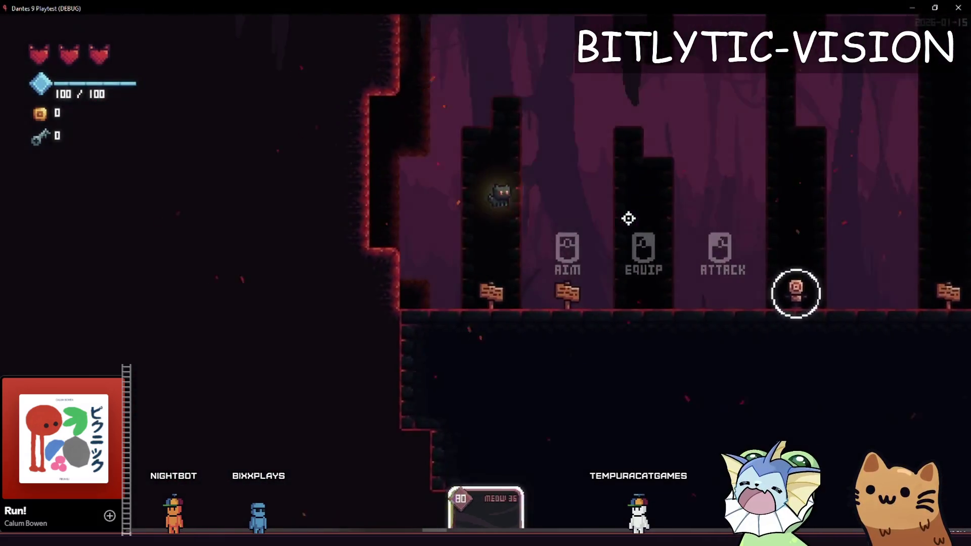
key("d")
key("space")
key("space")
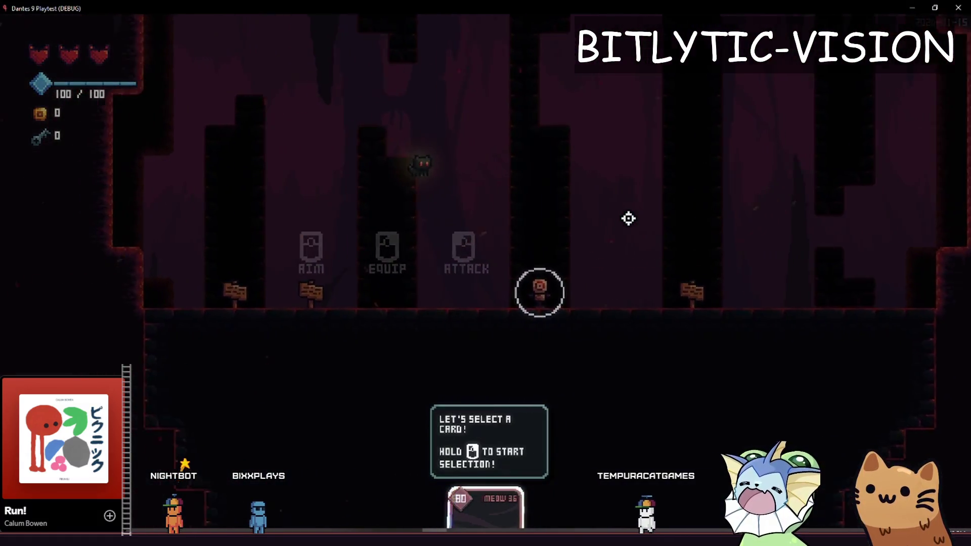
key("a")
key("space")
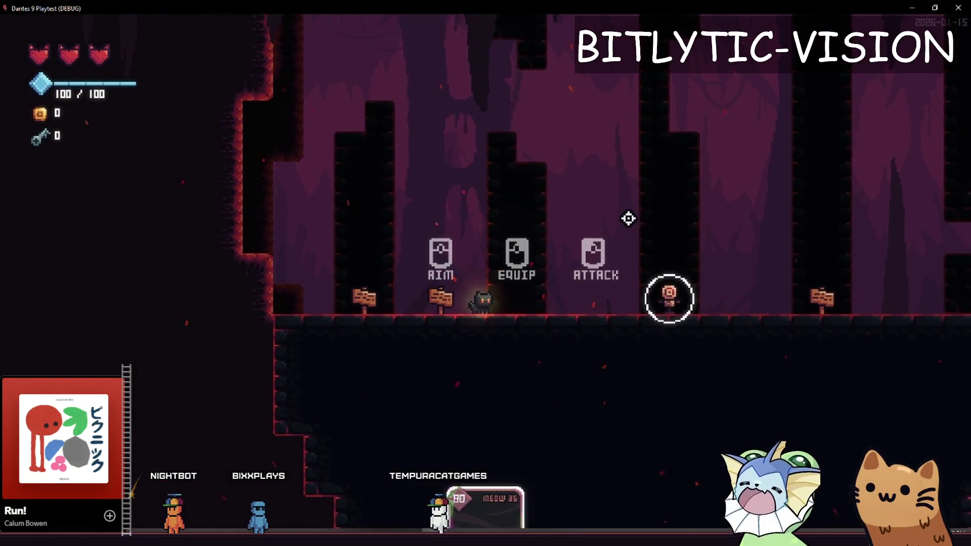
key("a")
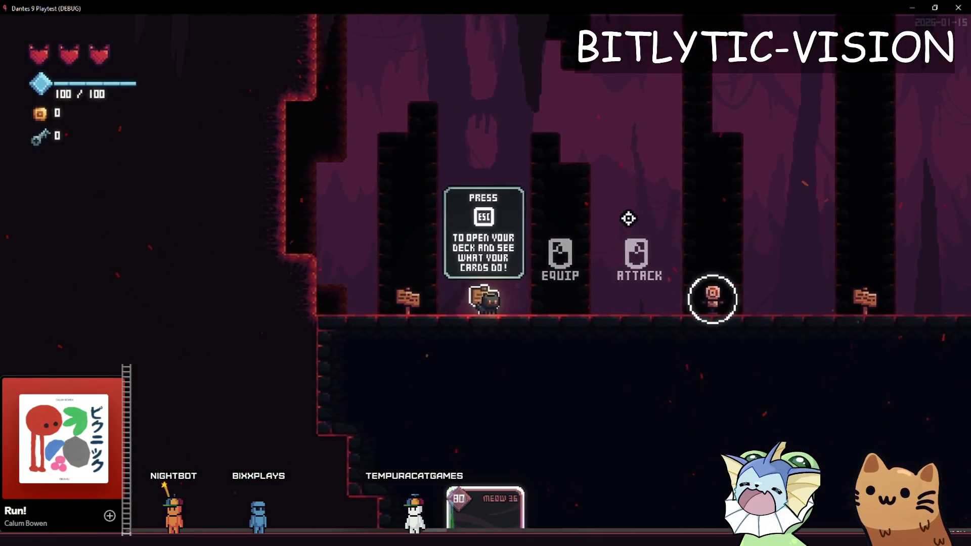
key("d")
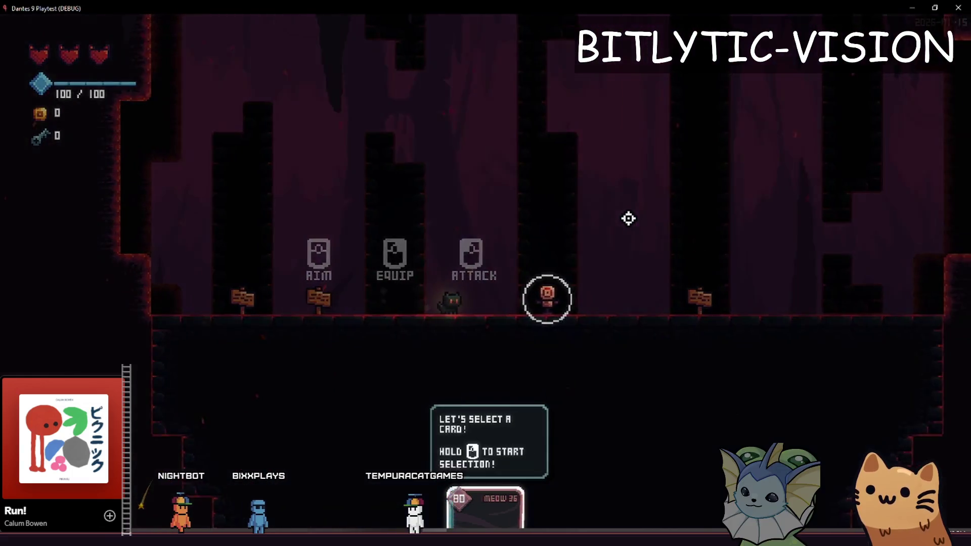
key("a")
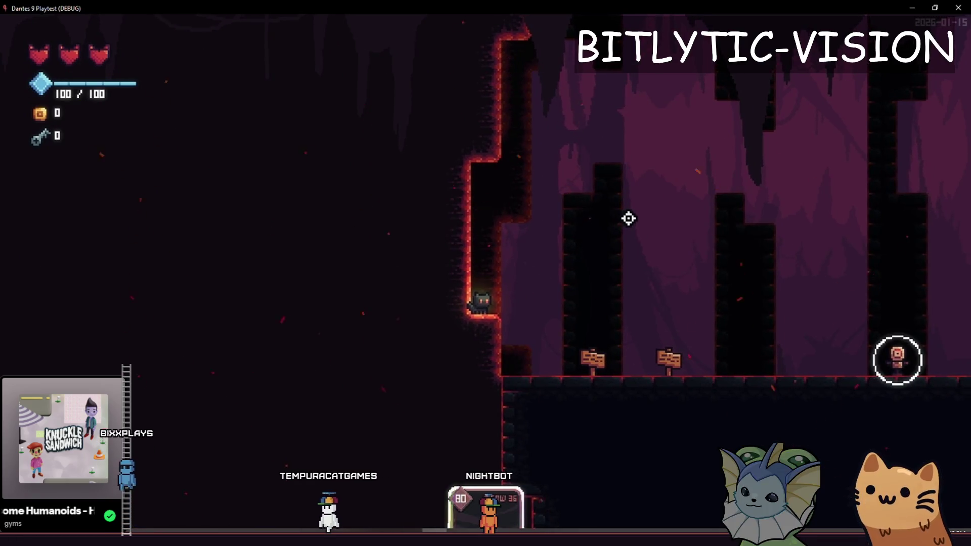
Climb the cave wall, then jump right past the AIM/EQUIP/ATTACK hints and dummy to the card sign
key("space")
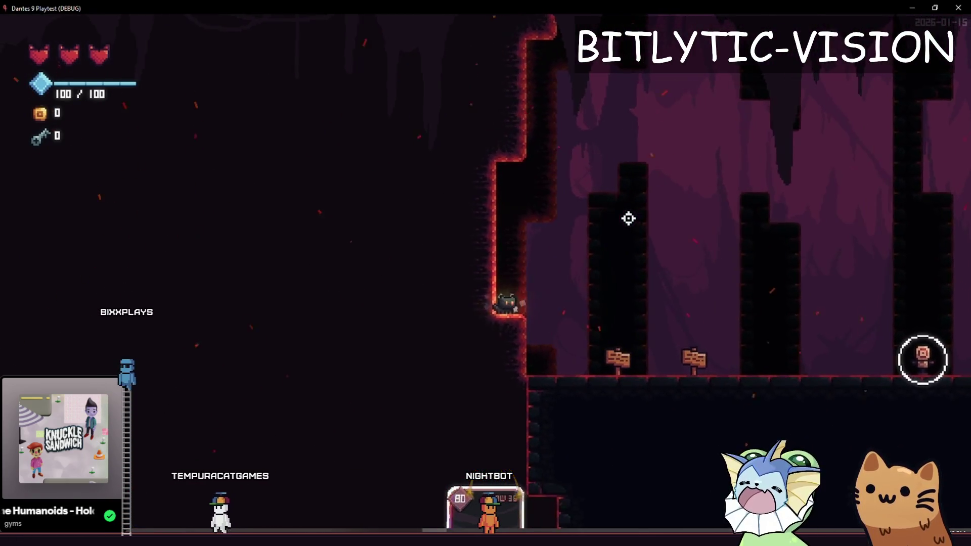
key("space")
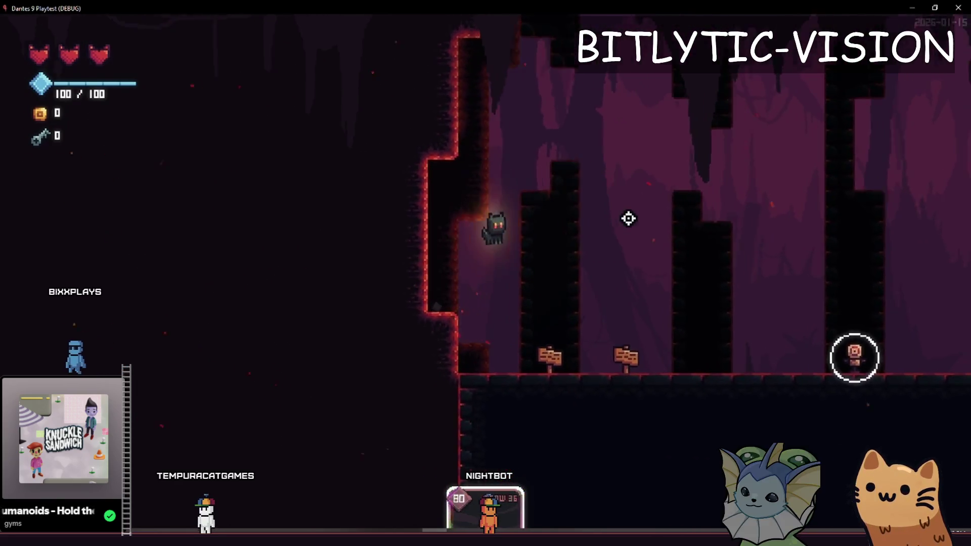
key("space")
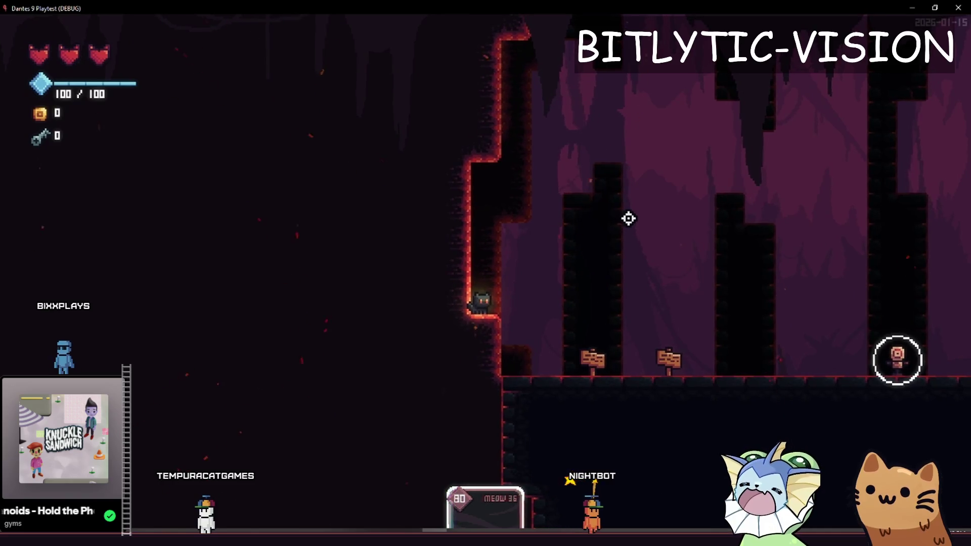
key("space")
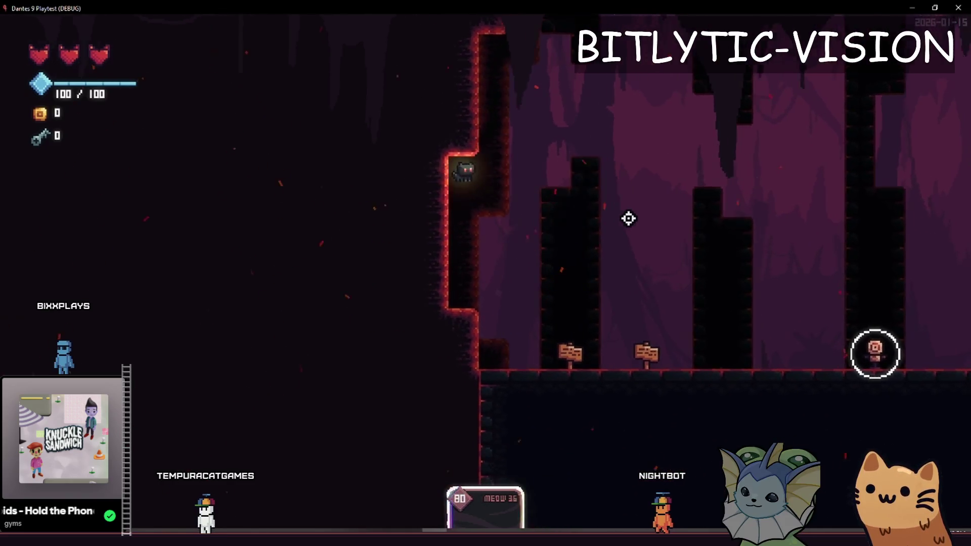
key("space")
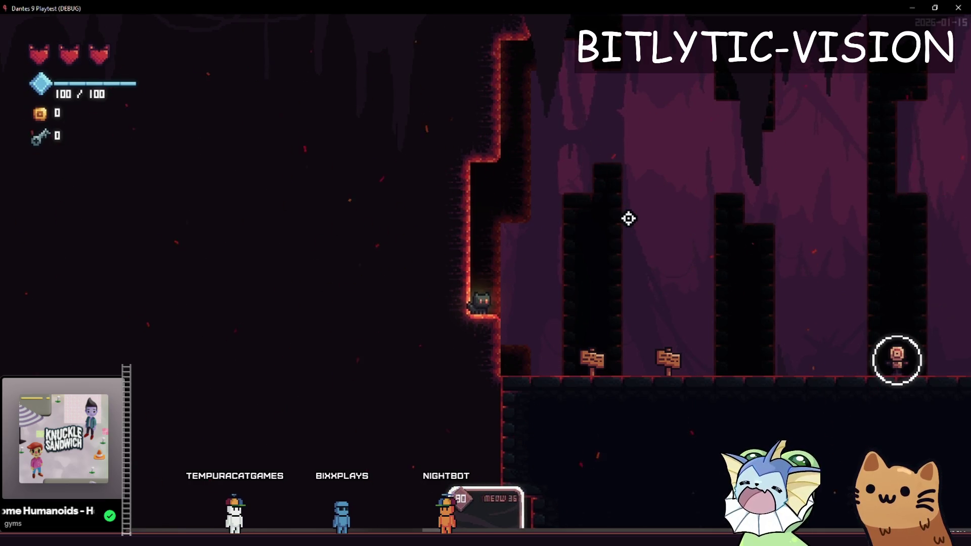
key("space")
key("d")
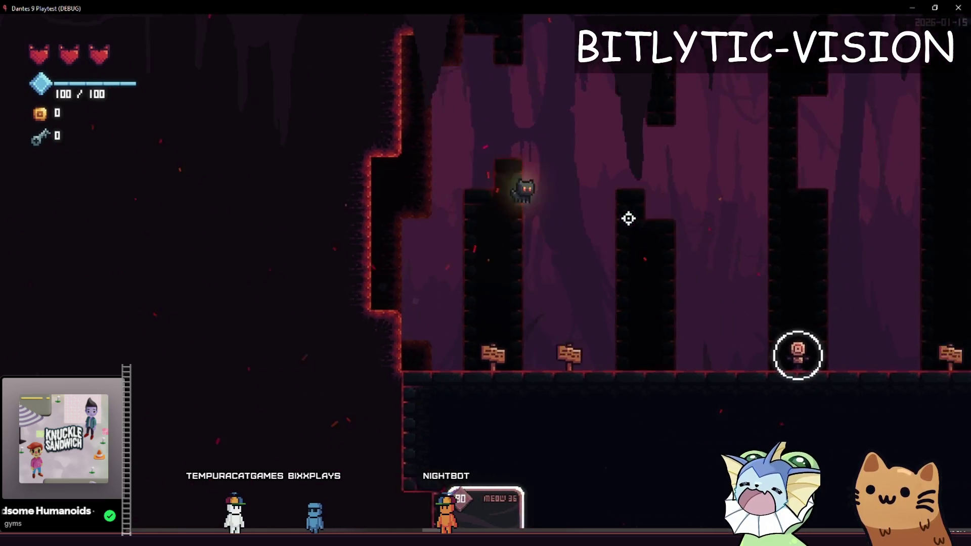
key("d")
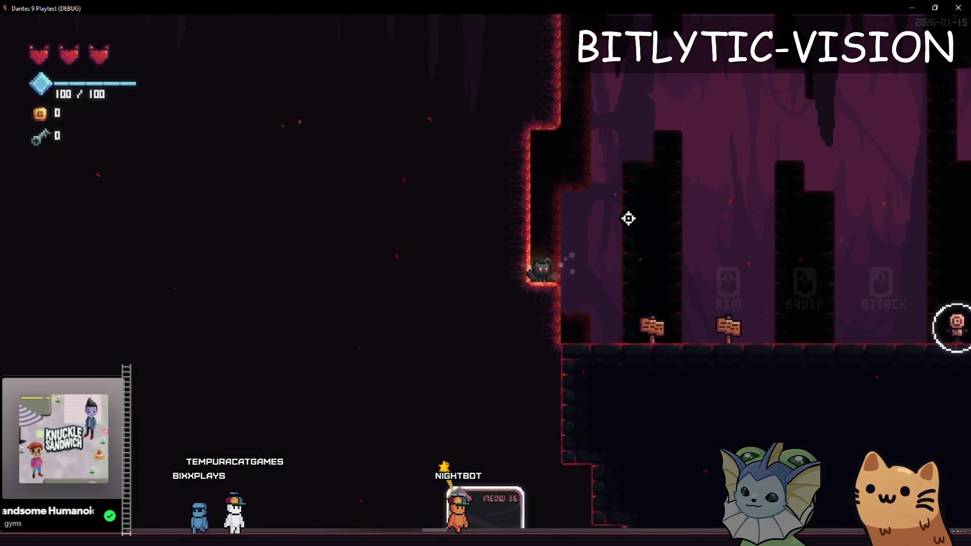
key("space")
key("a")
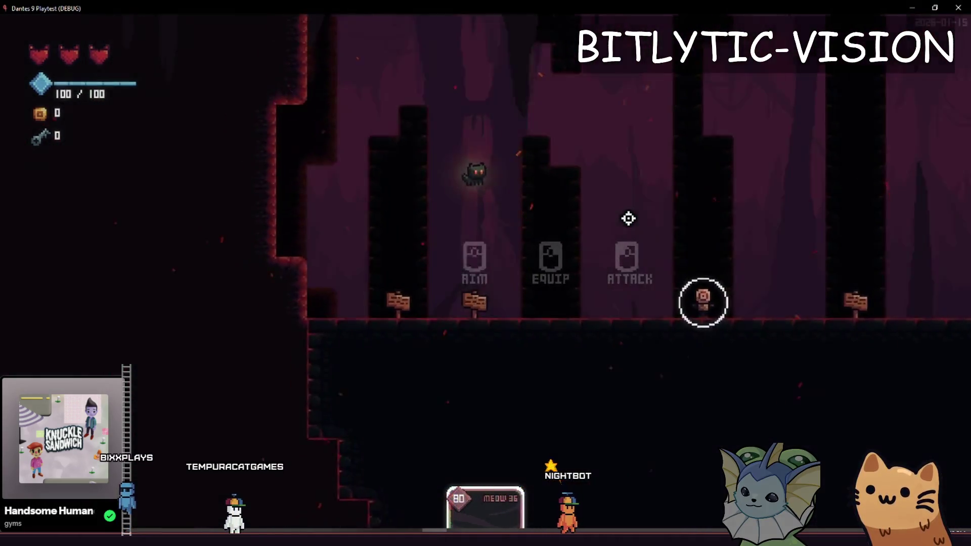
key("d")
key("space")
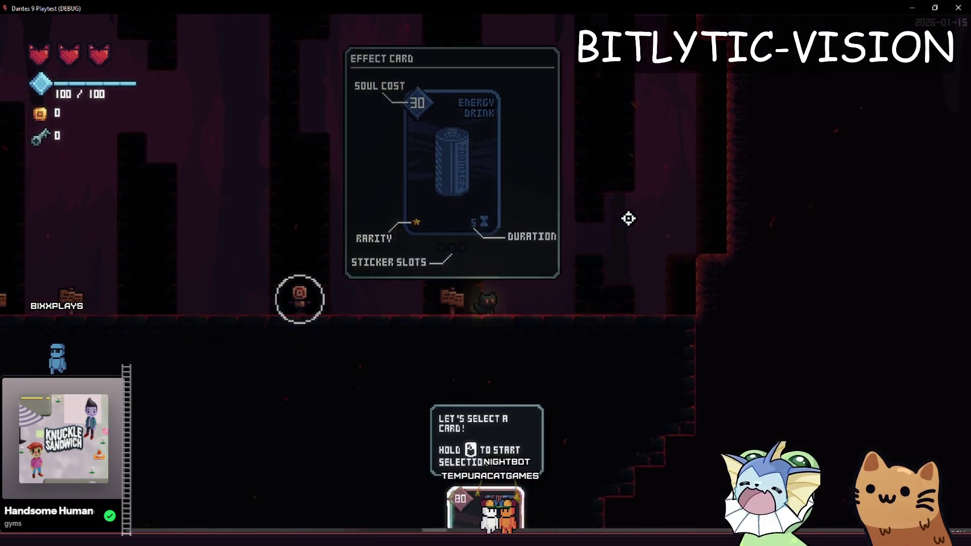
Step on and off the card sign to test the Effect Card panel opening and closing
key("d")
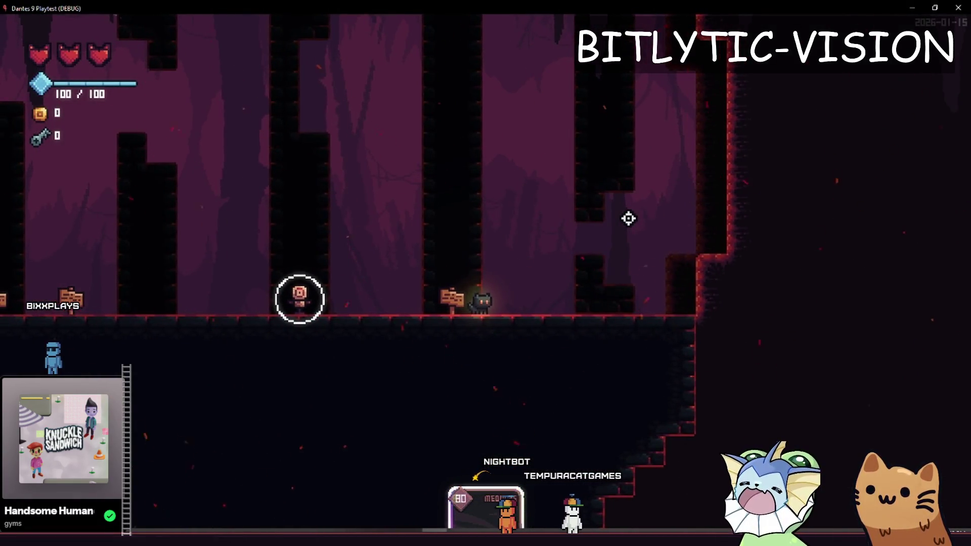
key("a")
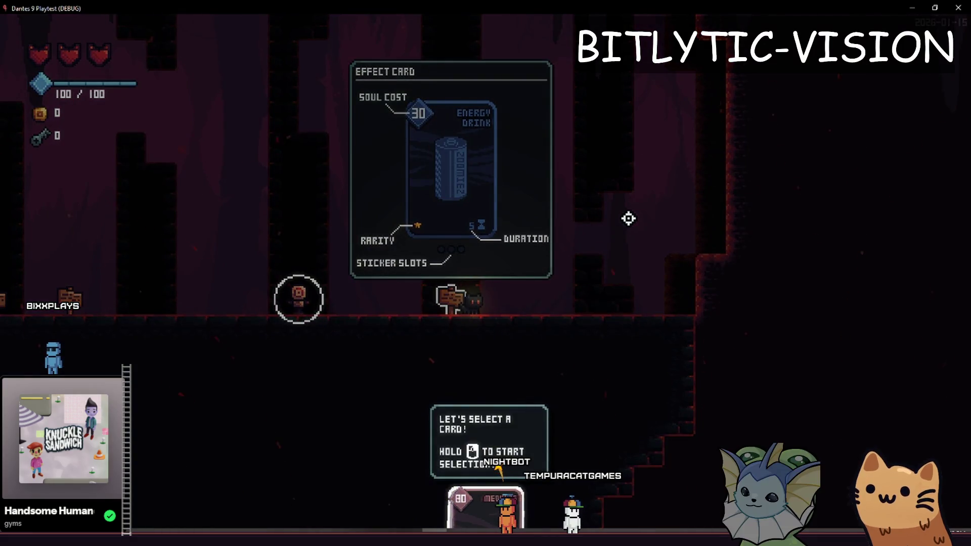
key("d")
key("a")
key("d")
key("space")
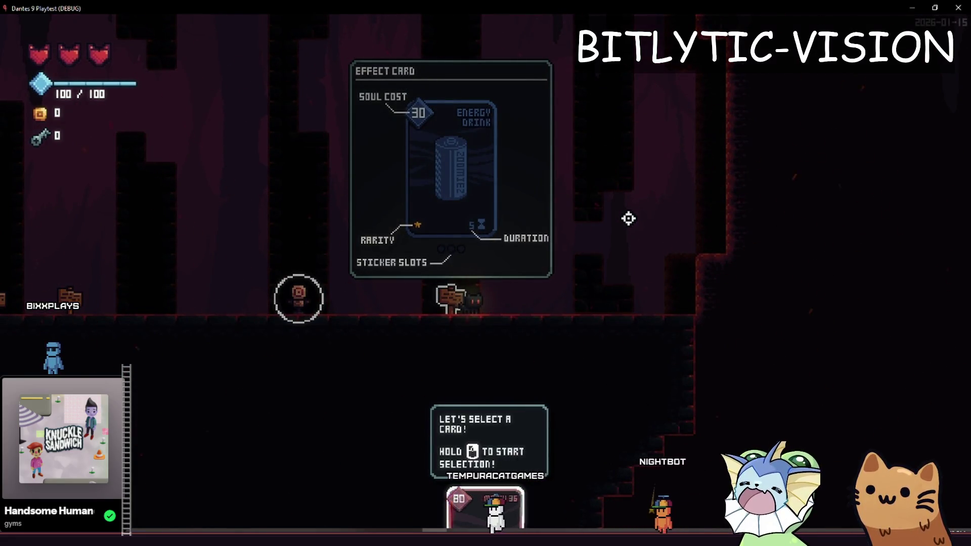
key("a")
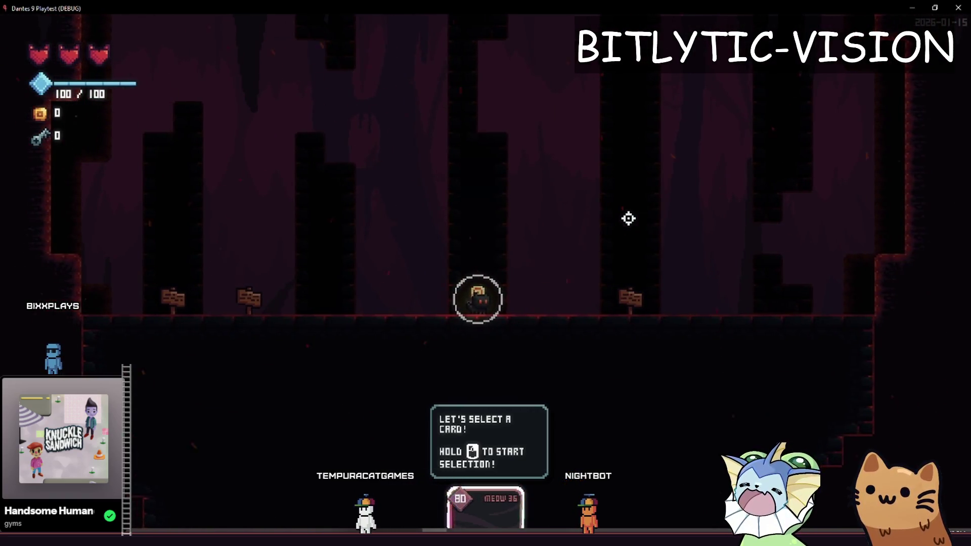
Climb the cat up the ledge and tall wall near the checkpoint
key("d")
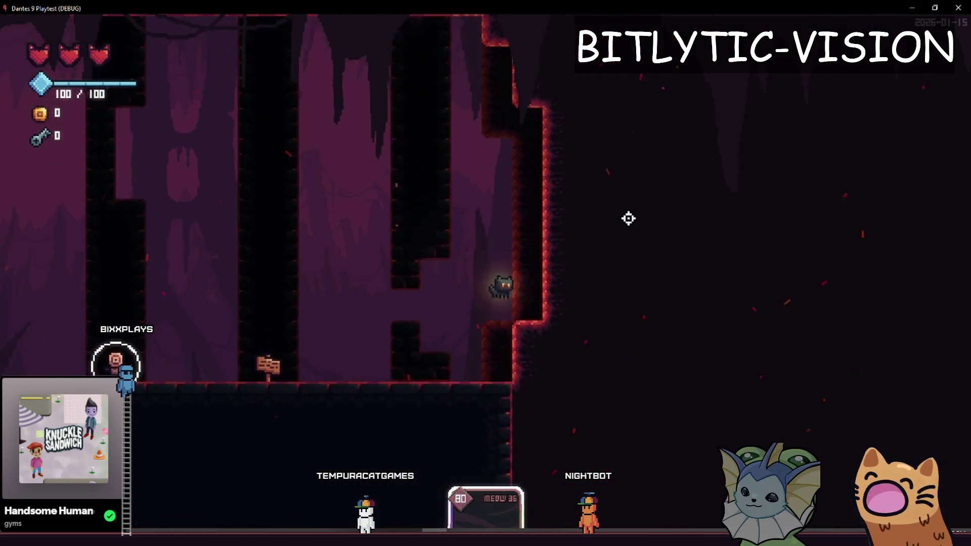
key("space")
key("d")
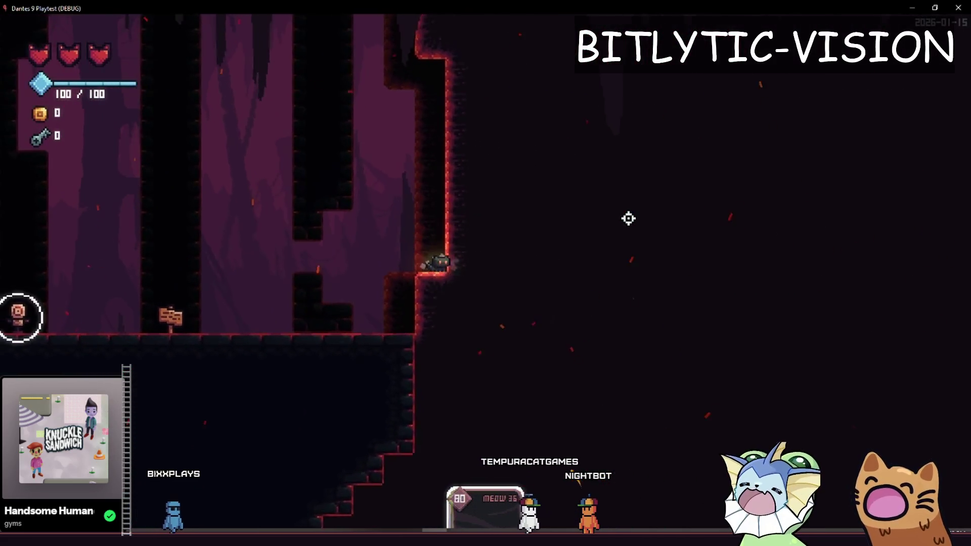
key("a")
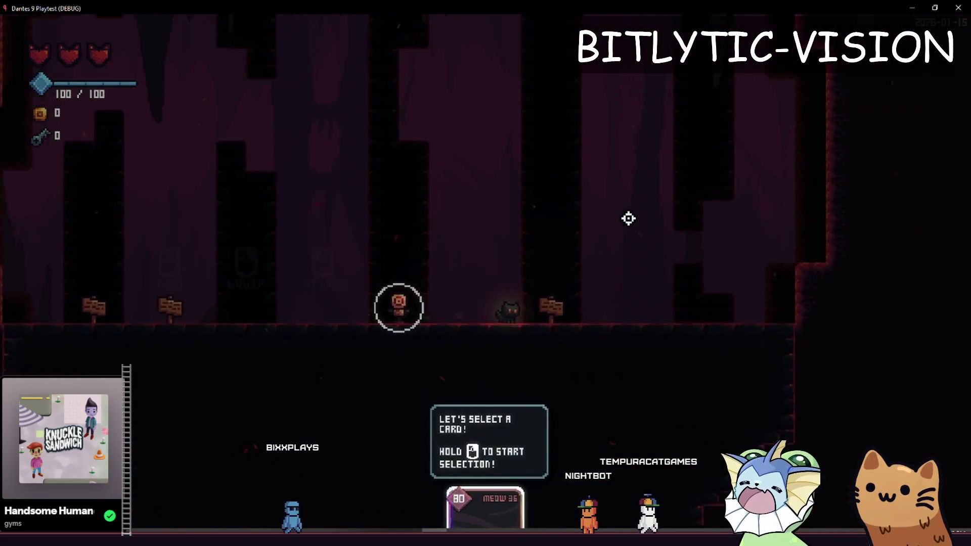
key("d")
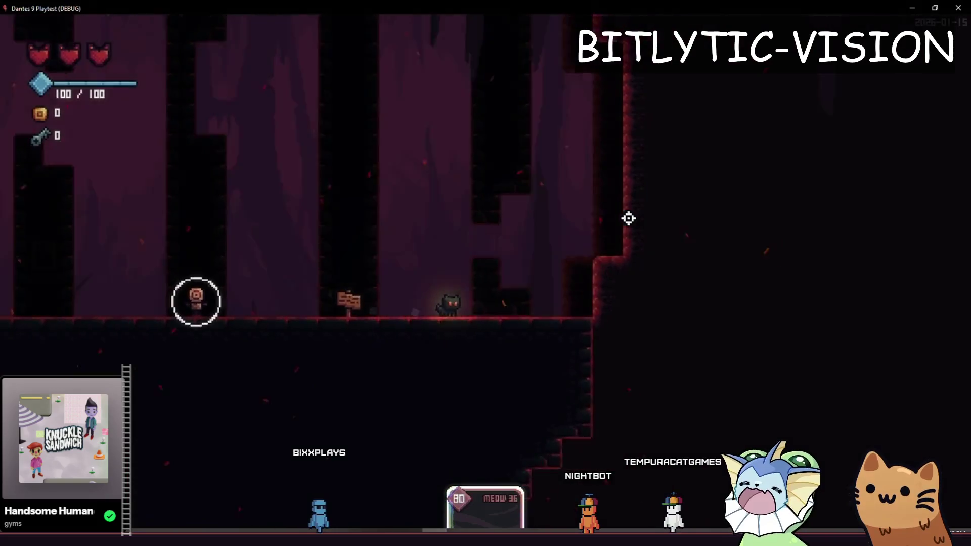
key("space")
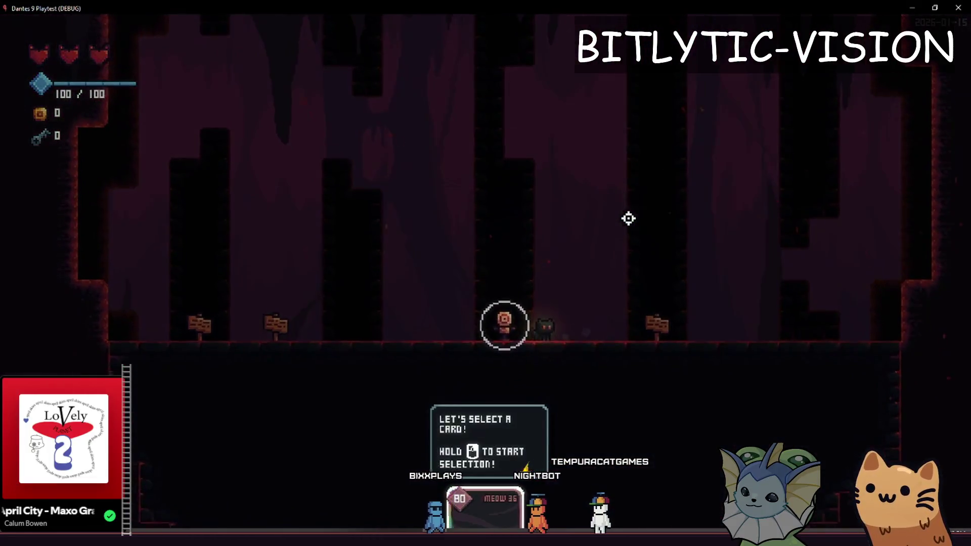
key("a")
key("d")
key("space")
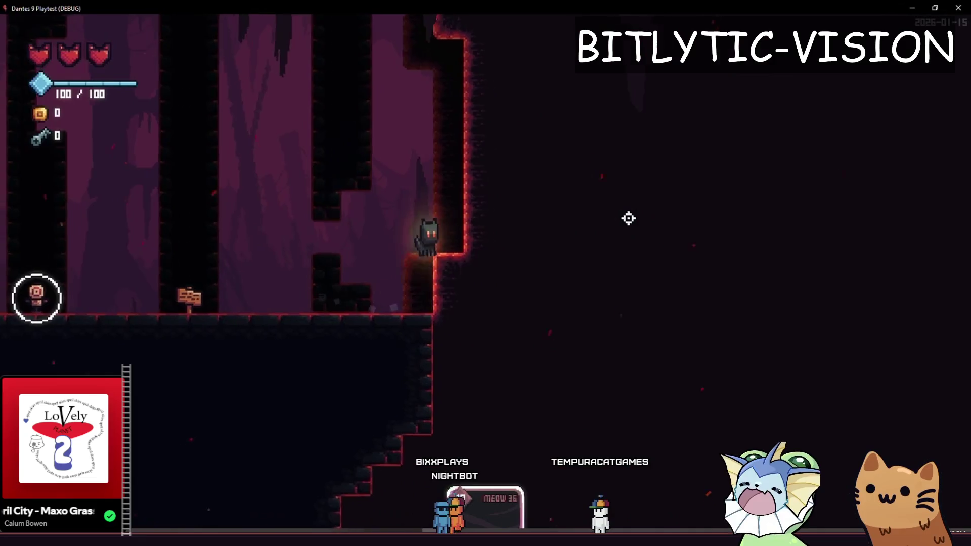
Stop the playtest, recenter the popup panel in the 2D view, and run and stop the game again
key("F8")
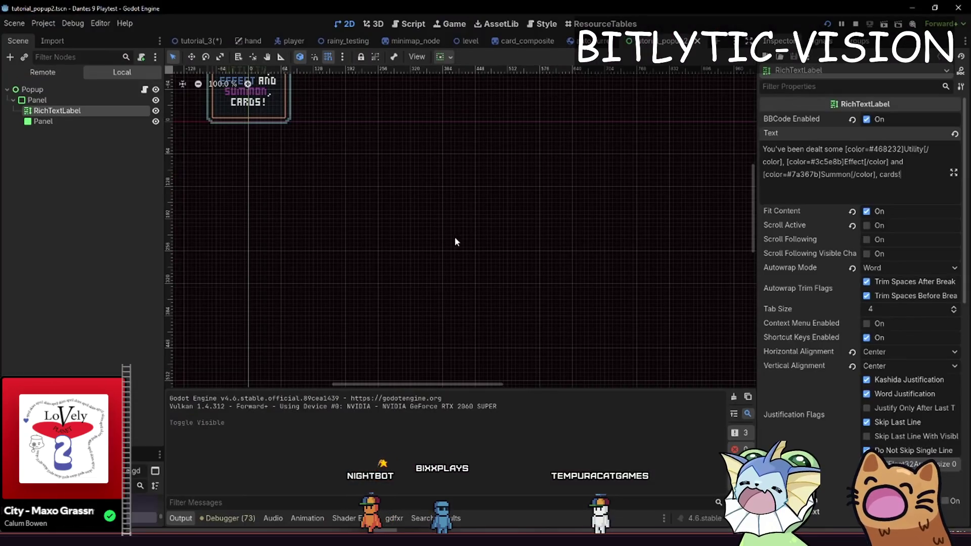
mouse_move(455, 242)
left_mouse_down()
mouse_move(465, 214)
mouse_move(503, 306)
mouse_move(518, 309)
mouse_move(533, 365)
left_mouse_up()
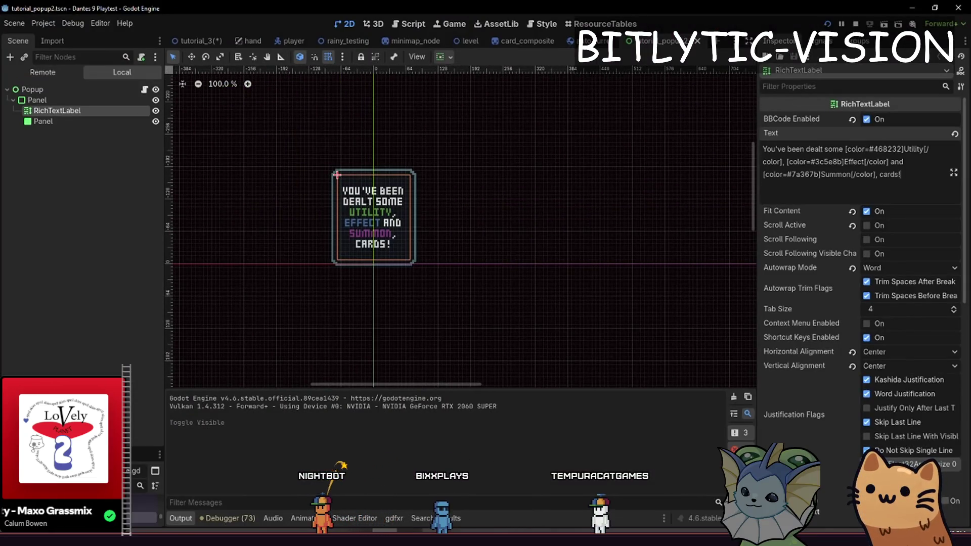
key("F5")
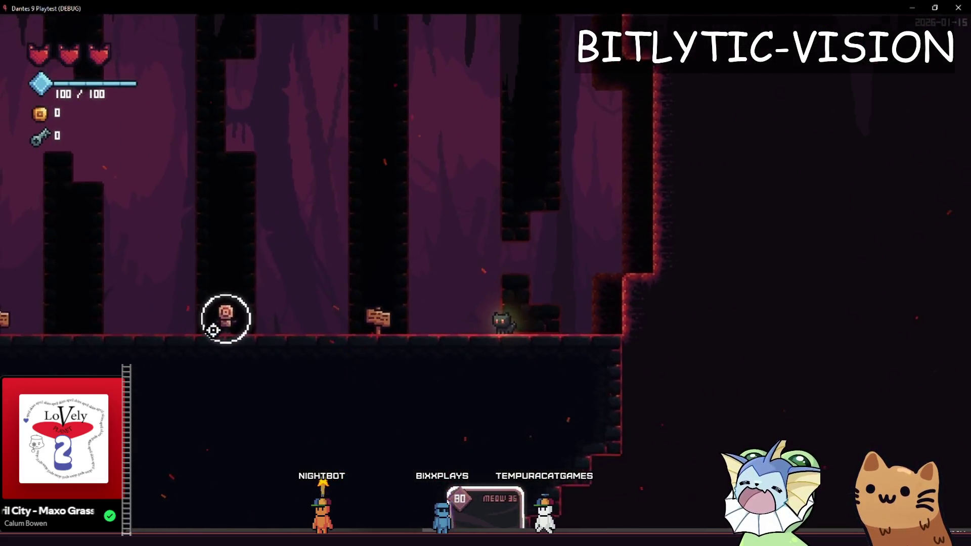
key("F8")
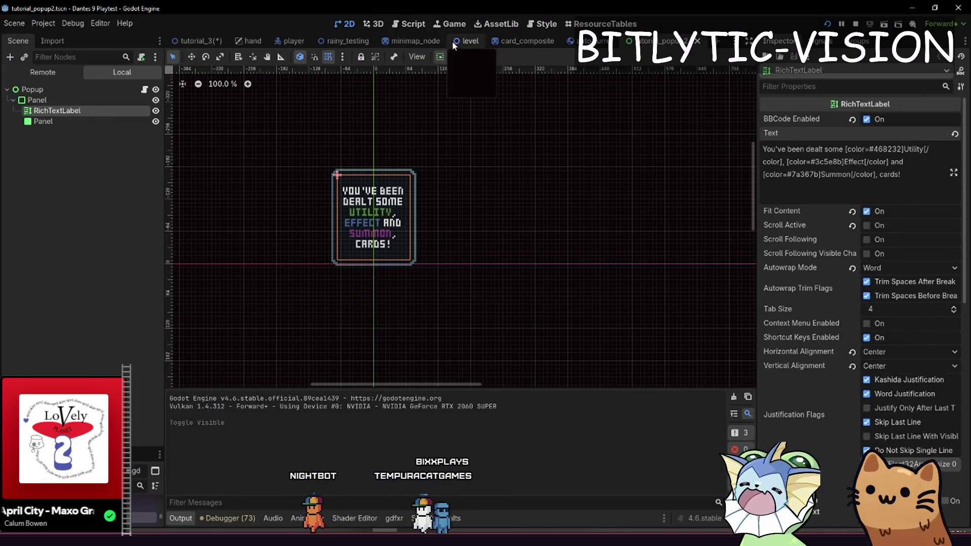
Switch to the tutorial_3 level scene and save it
left_click(197, 40)
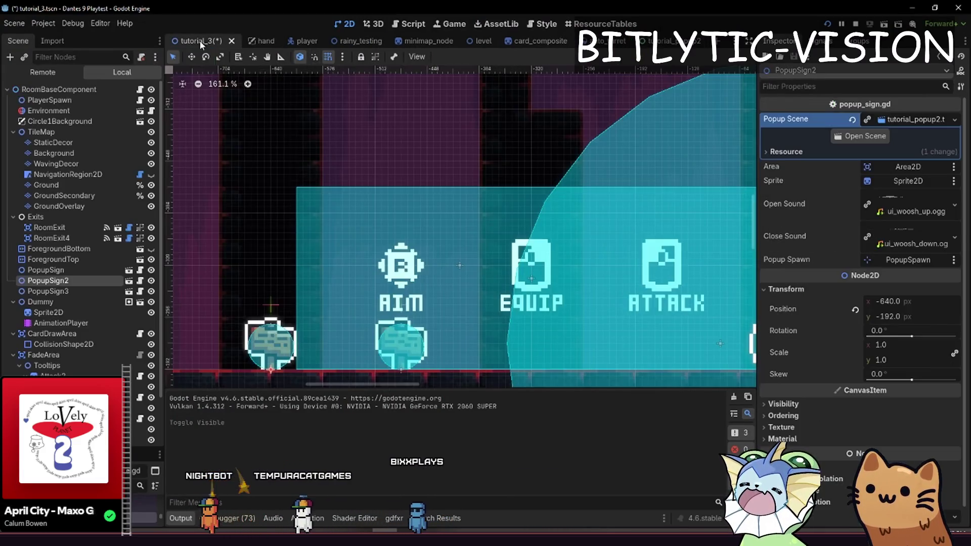
key("ctrl+s")
scroll(540, 281, "down", 9)
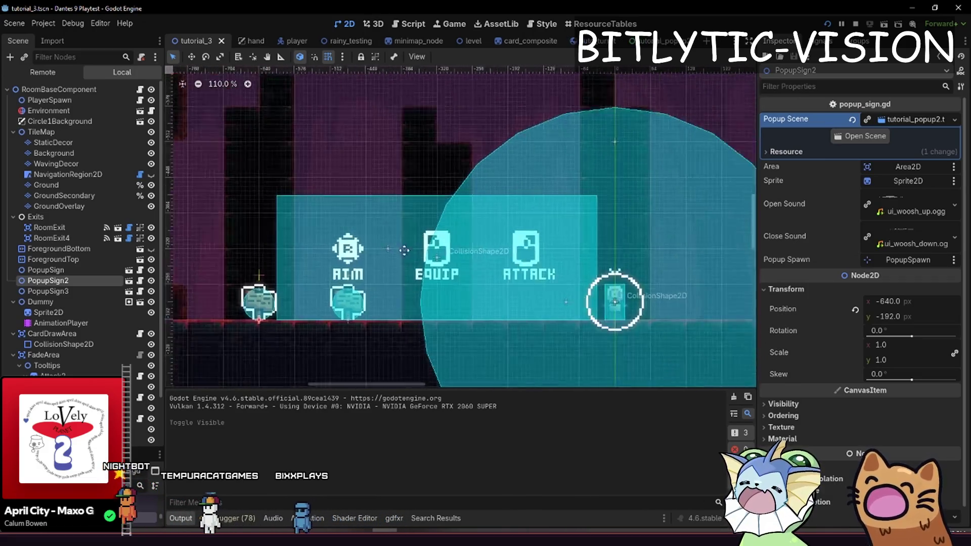
scroll(607, 244, "down", 1)
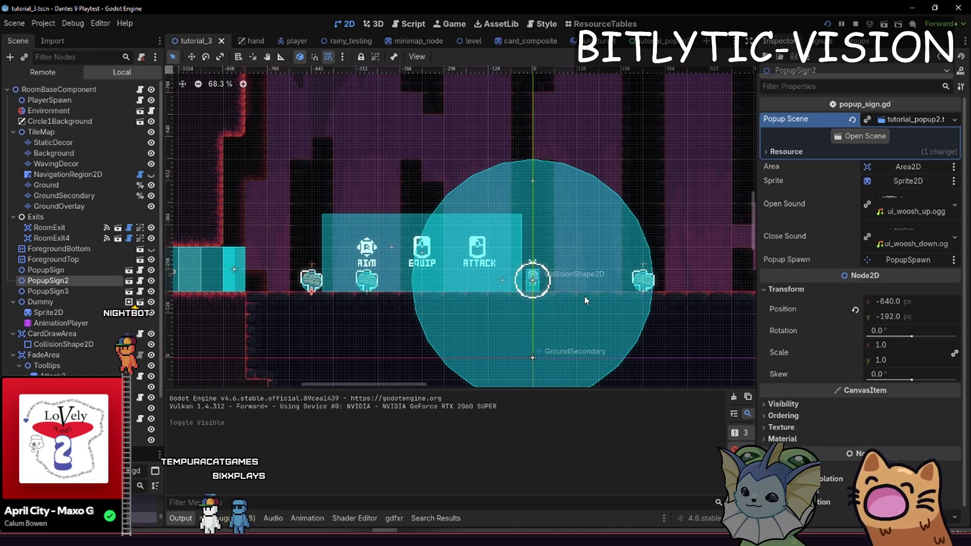
Select CardDrawArea's CollisionShape2D and launch the level playtest
left_click(393, 250)
scroll(523, 285, "right", 2)
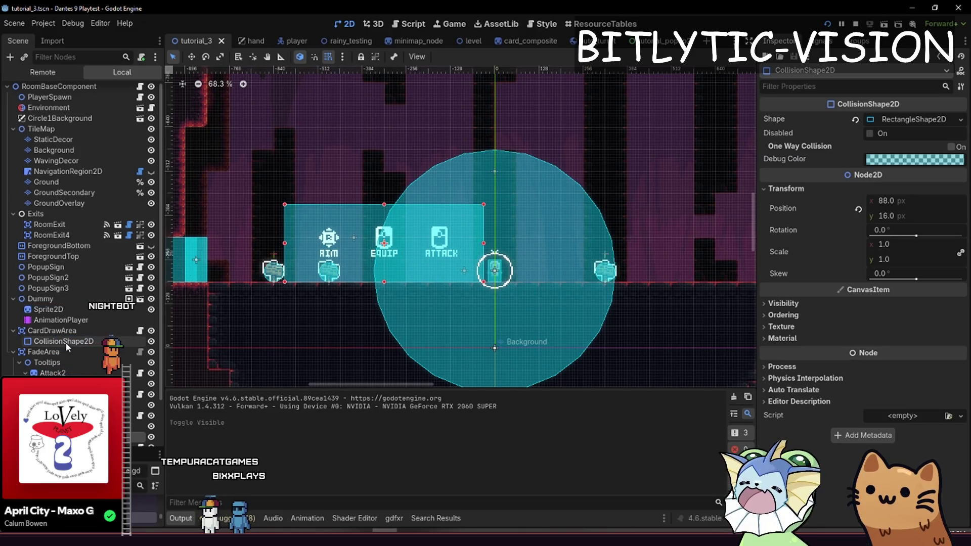
scroll(67, 331, "down", 3)
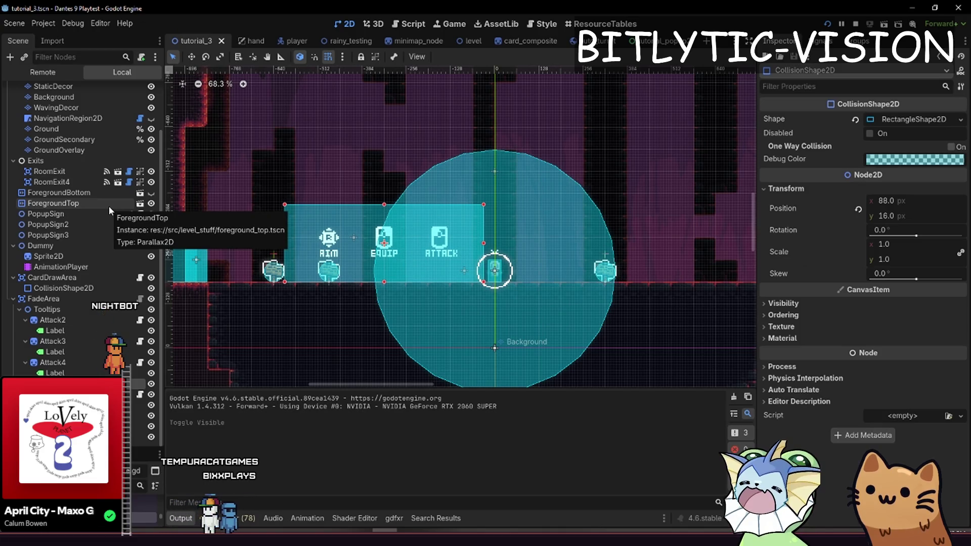
key("F6")
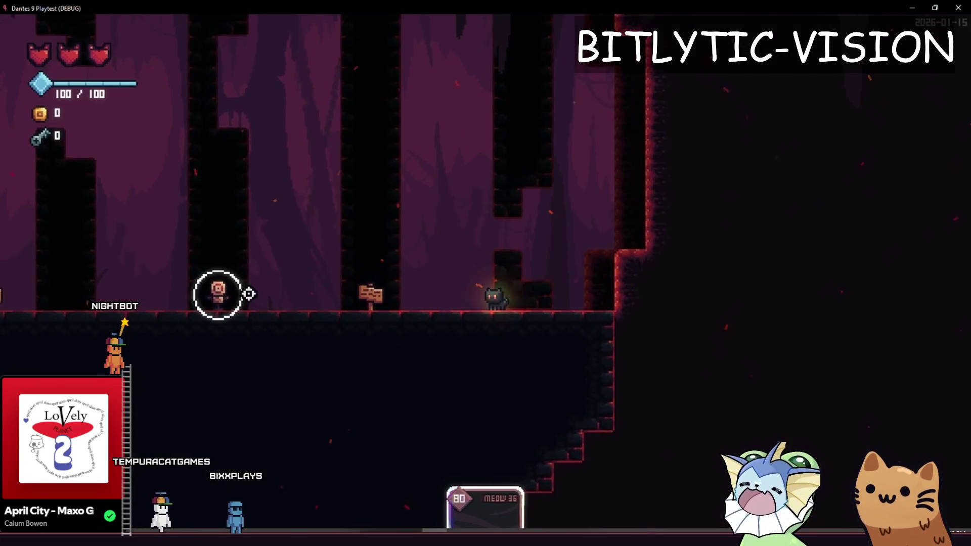
Walk right until the 'Let's select a card' hint shows, stop the game, and open the tutorial_3 script
key("d")
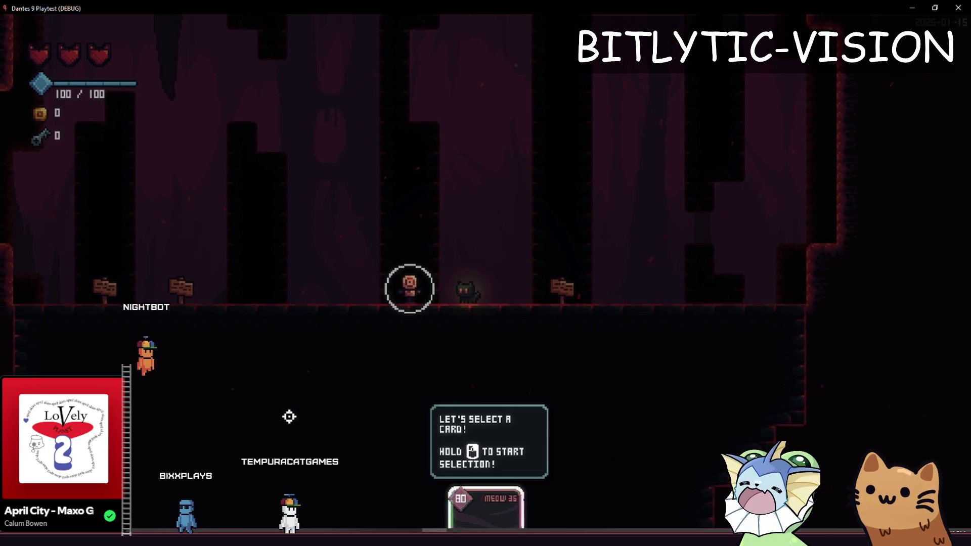
key("F8")
left_click(141, 404)
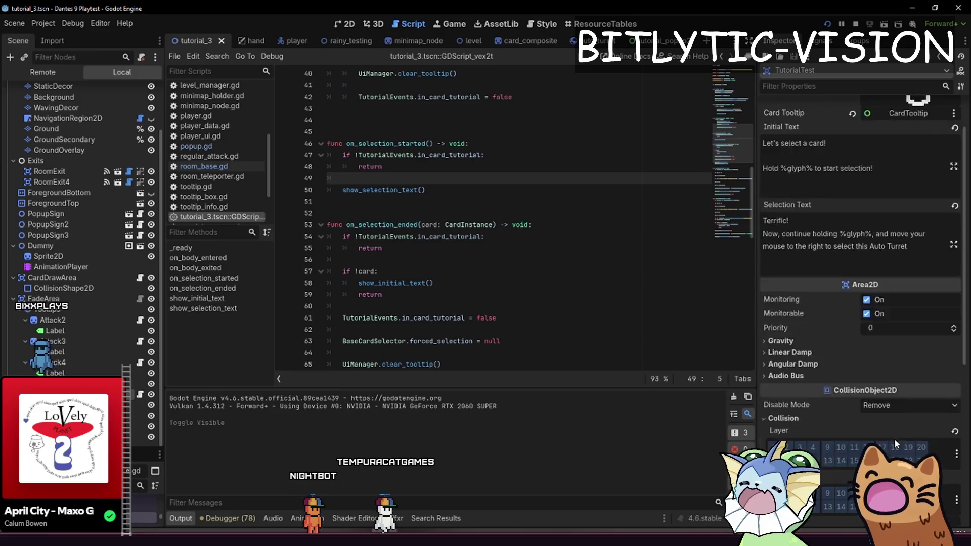
Start Attach Script on the collision shape, toggle Built-in Script off and on, then cancel
scroll(892, 461, "down", 5)
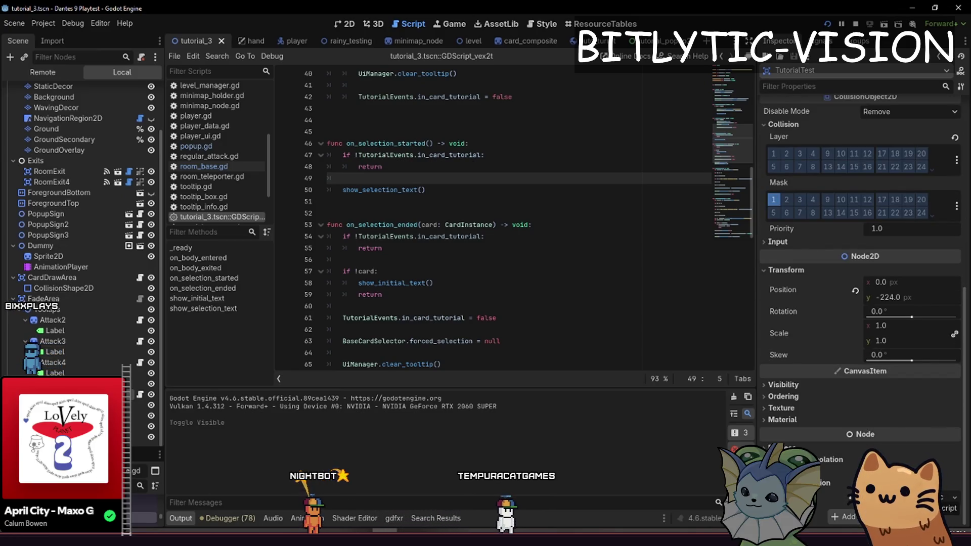
right_click(130, 405)
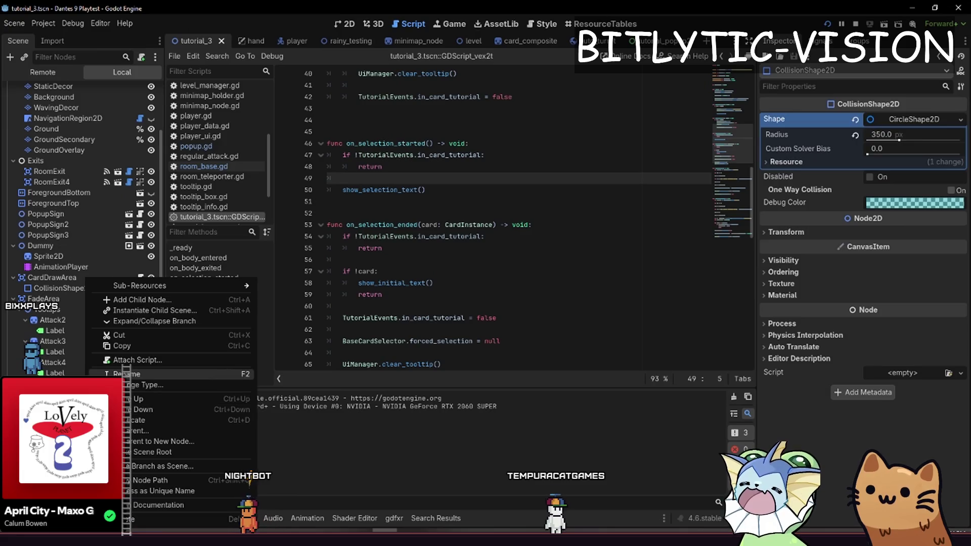
left_click(177, 365)
left_click(432, 223)
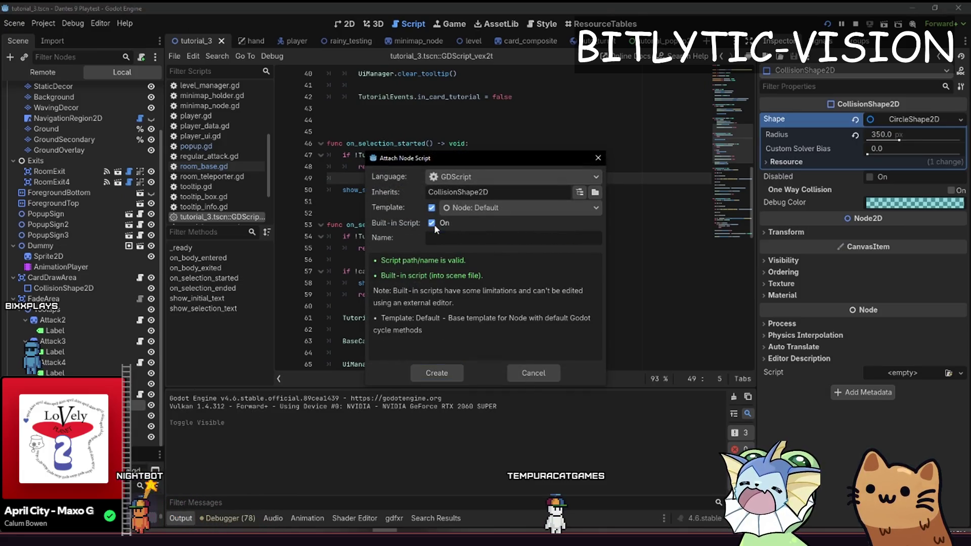
left_click(431, 223)
left_click(601, 159)
Review the tutorial_3 script around show_selection_text() and _ready, then relaunch the playtest
left_click(589, 203)
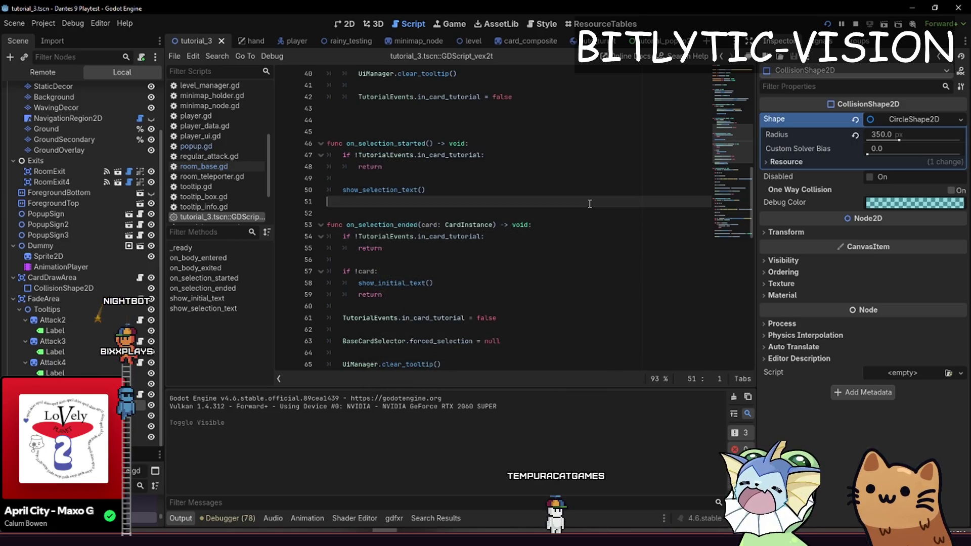
left_click(546, 193)
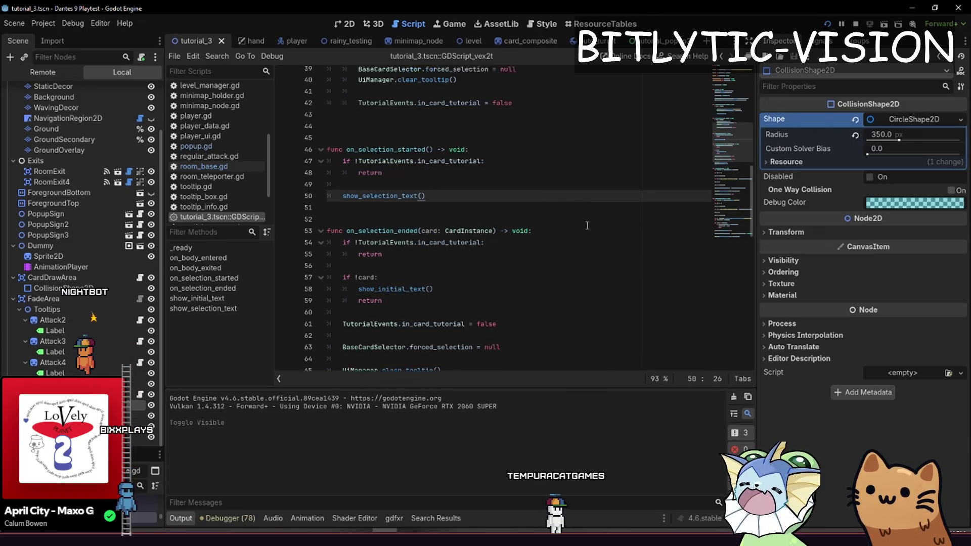
scroll(586, 216, "up", 10)
scroll(591, 223, "down", 15)
left_click_drag(728, 228, 726, 183)
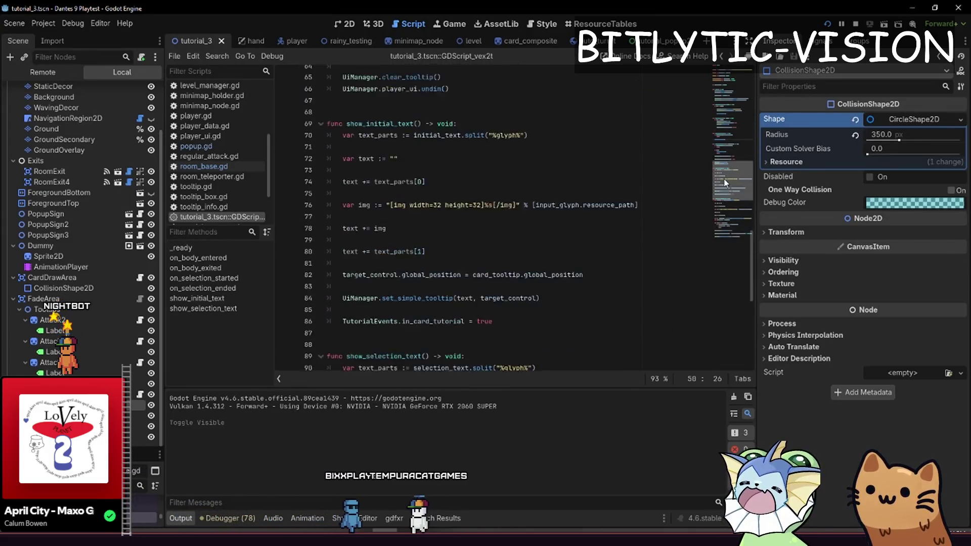
scroll(610, 300, "up", 20)
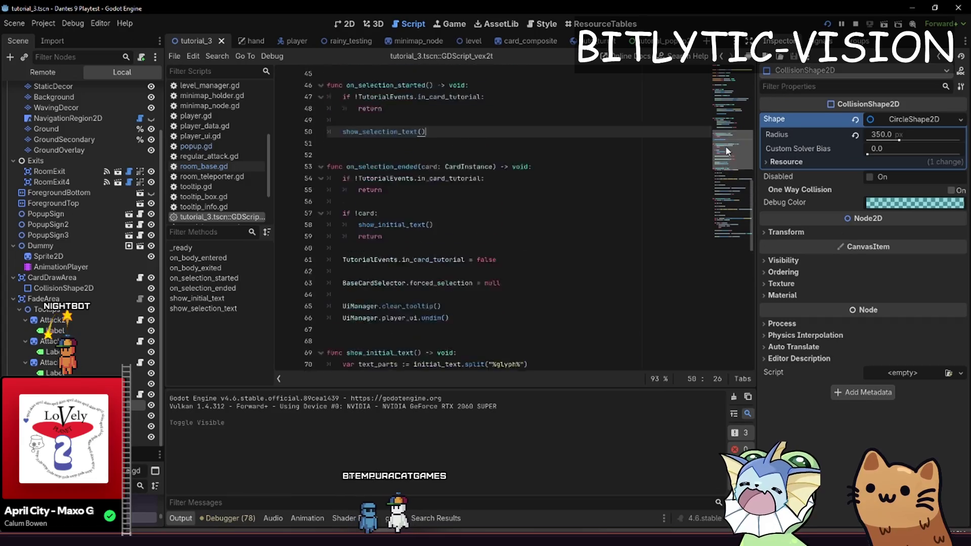
left_click(625, 322)
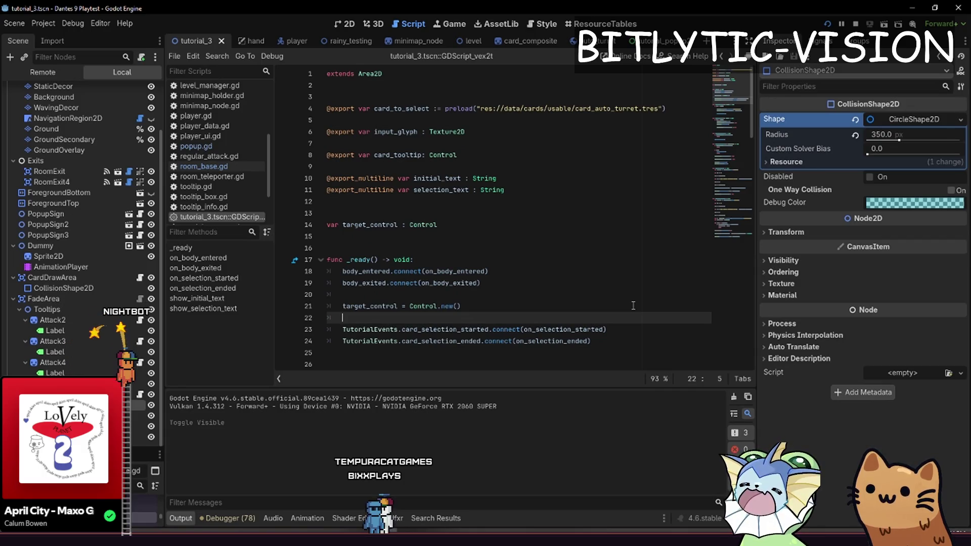
key("F6")
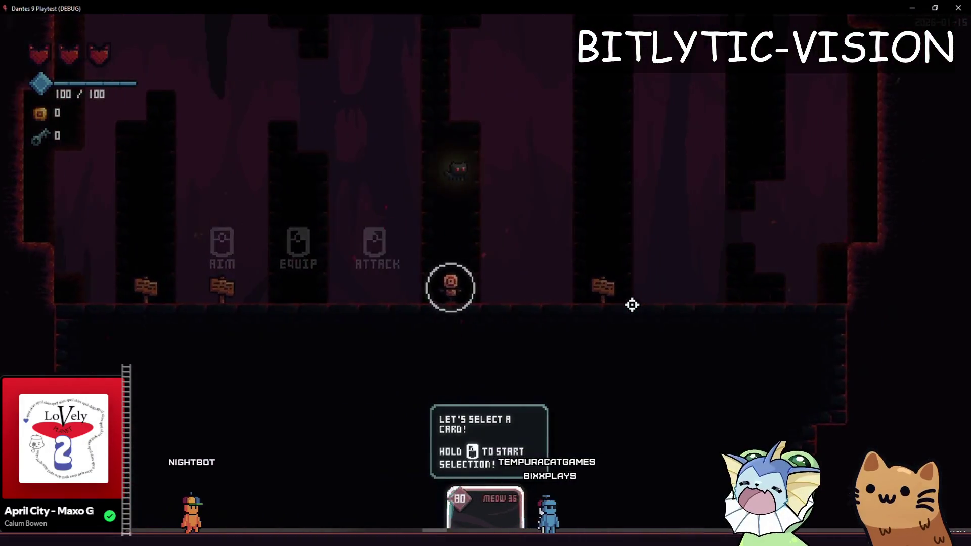
Walk the cat up the left wall and back and forth past the AIM, EQUIP, ATTACK hints and card tip
key("a")
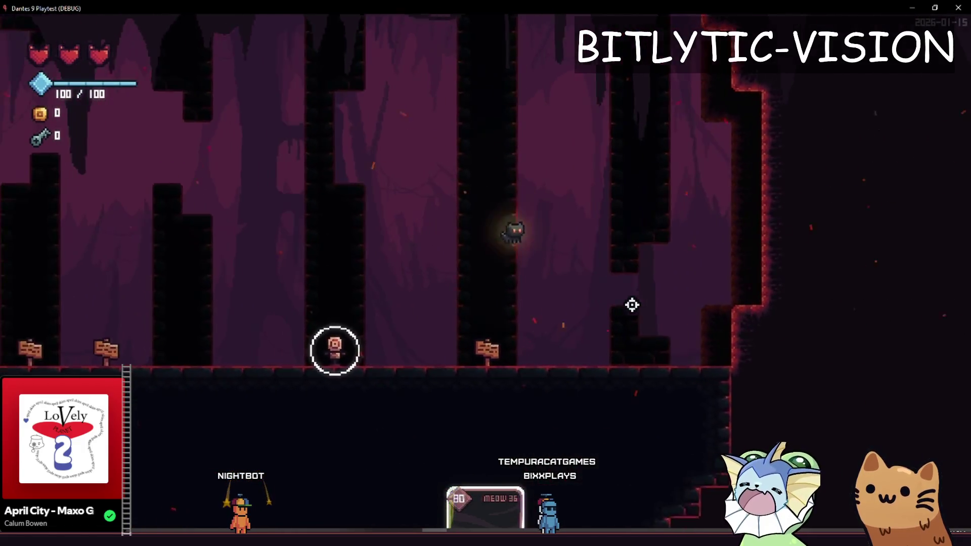
key("d")
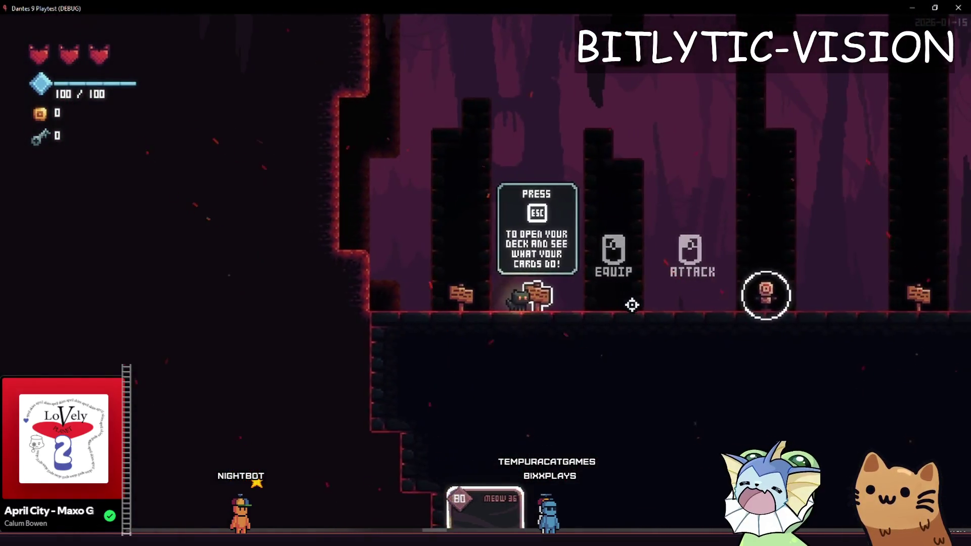
key("a")
key("space")
key("space")
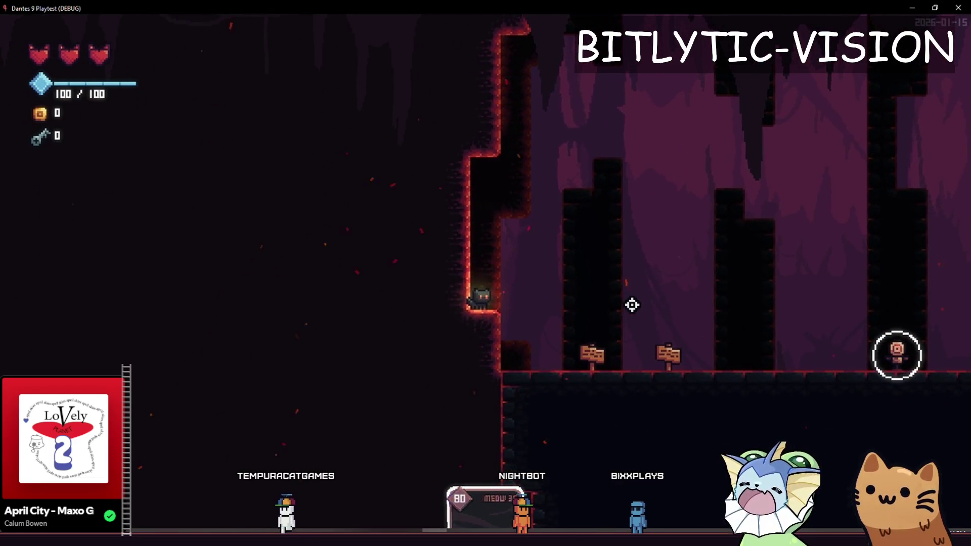
key("d")
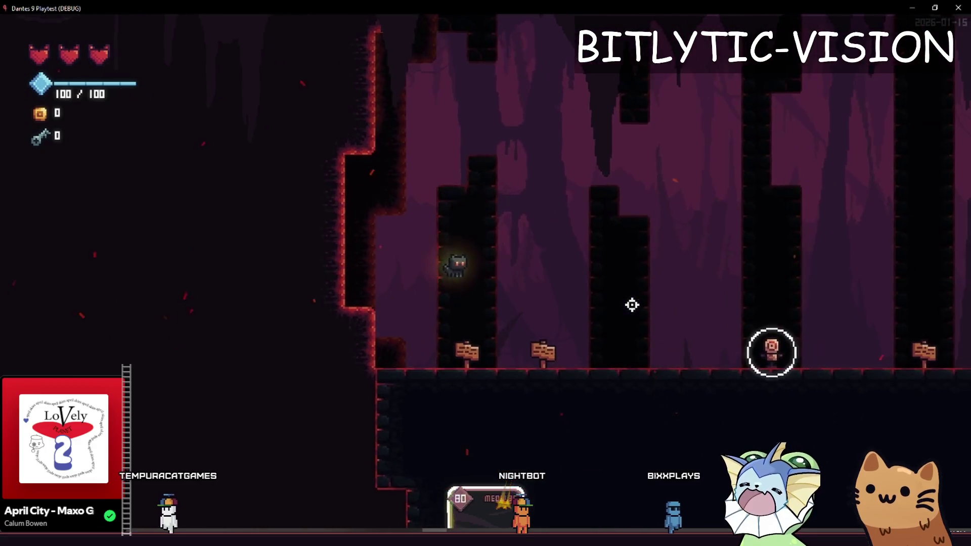
key("d")
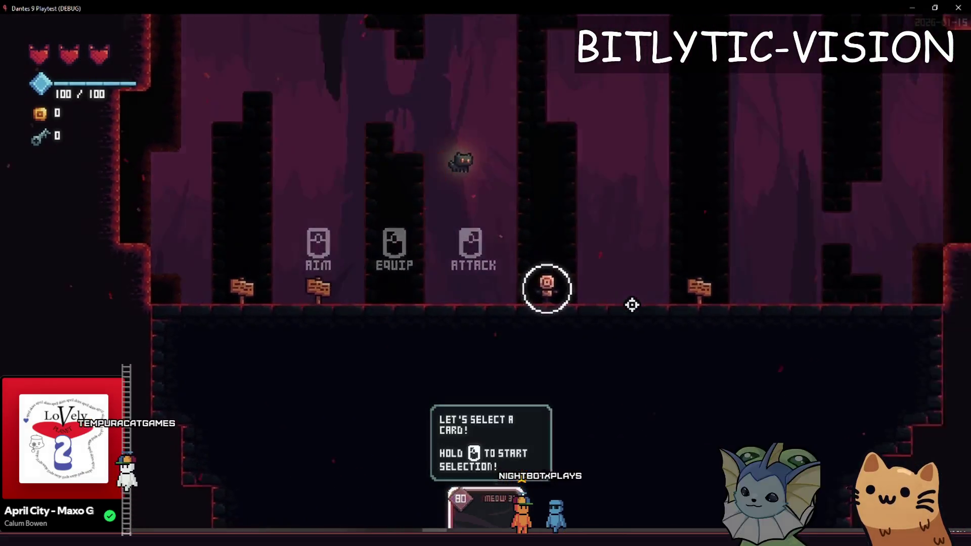
key("d")
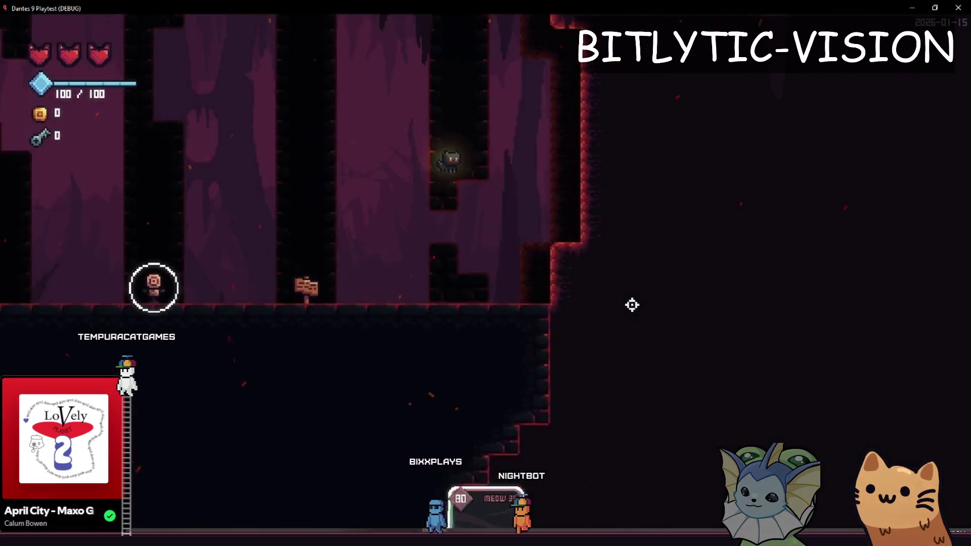
key("a")
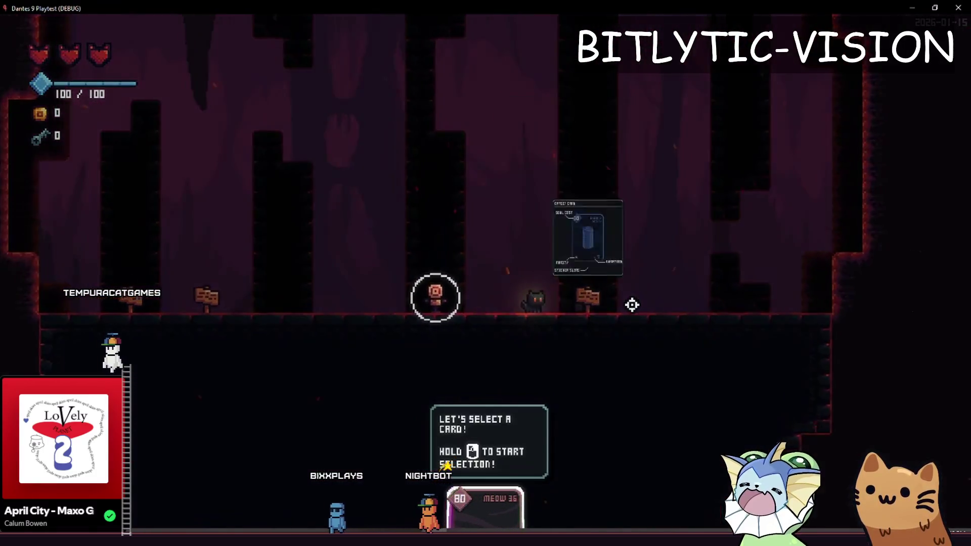
key("a")
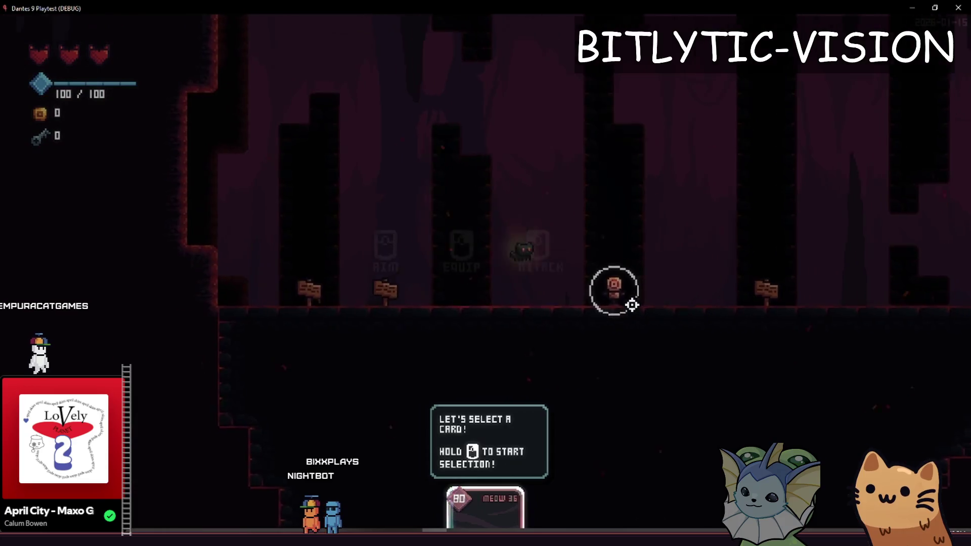
key("a")
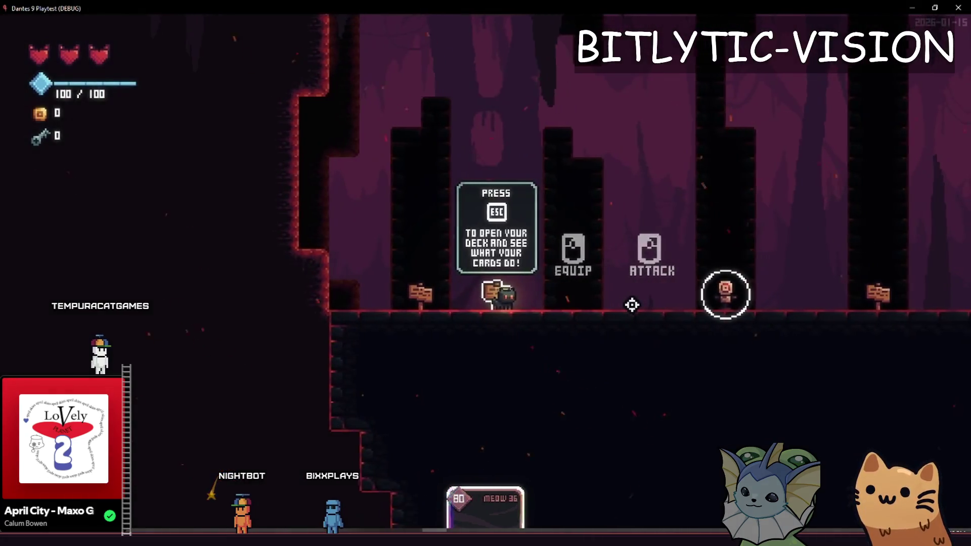
key("d")
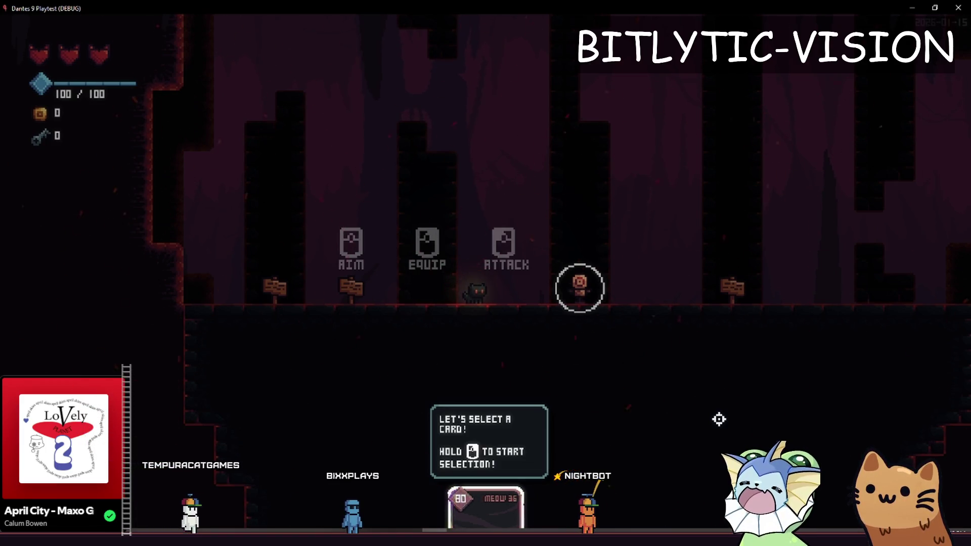
Step on and off the card sign repeatedly to test its Effect Card panel opening and closing
key("a")
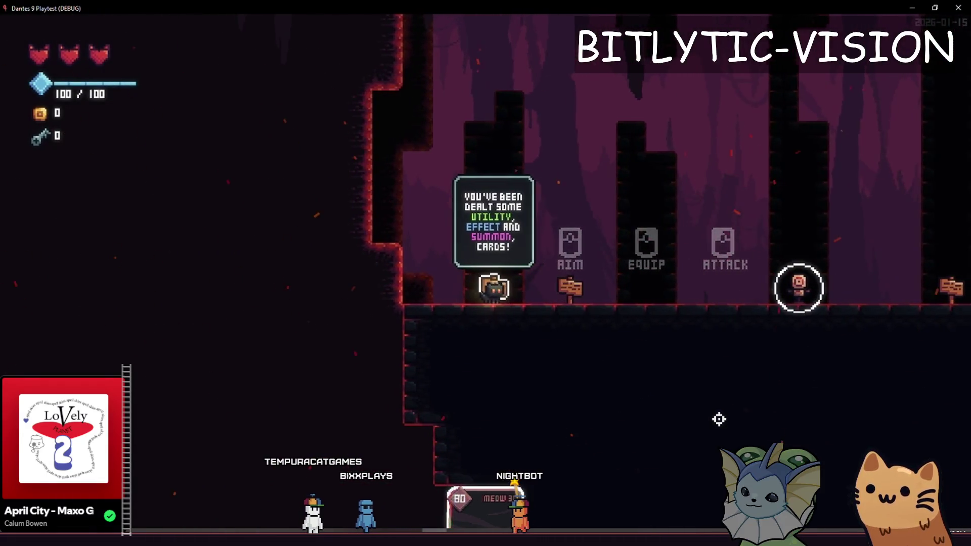
key("d")
key("a")
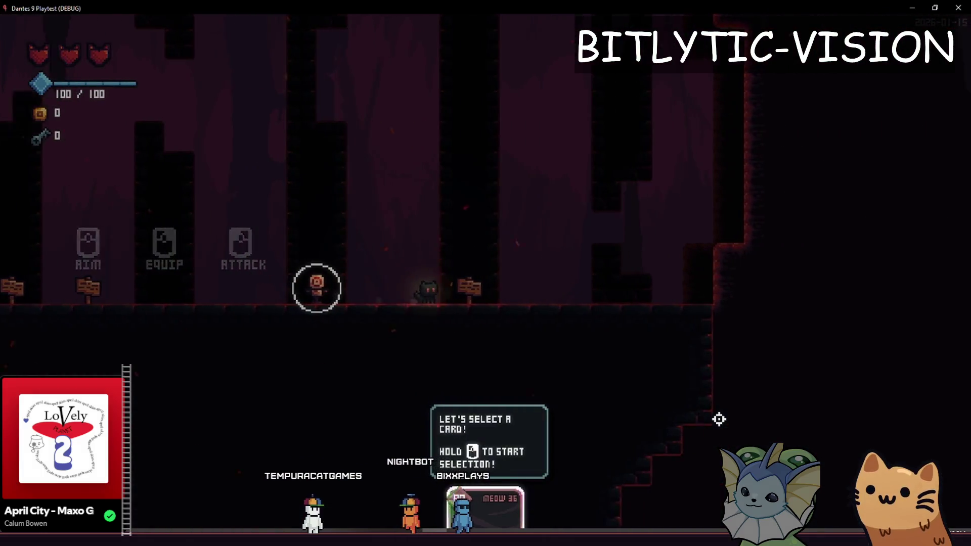
key("d")
key("a")
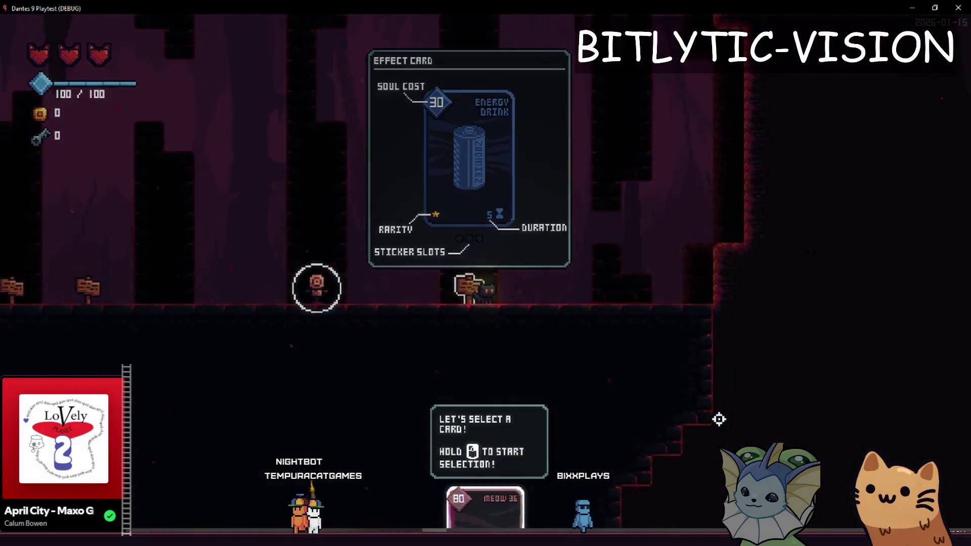
key("d")
key("a")
key("d")
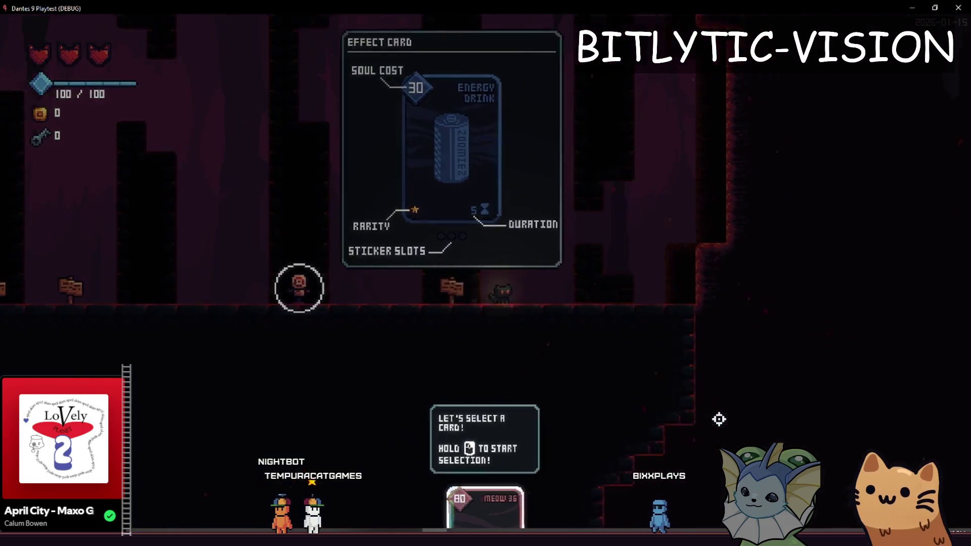
key("a")
key("d")
key("a")
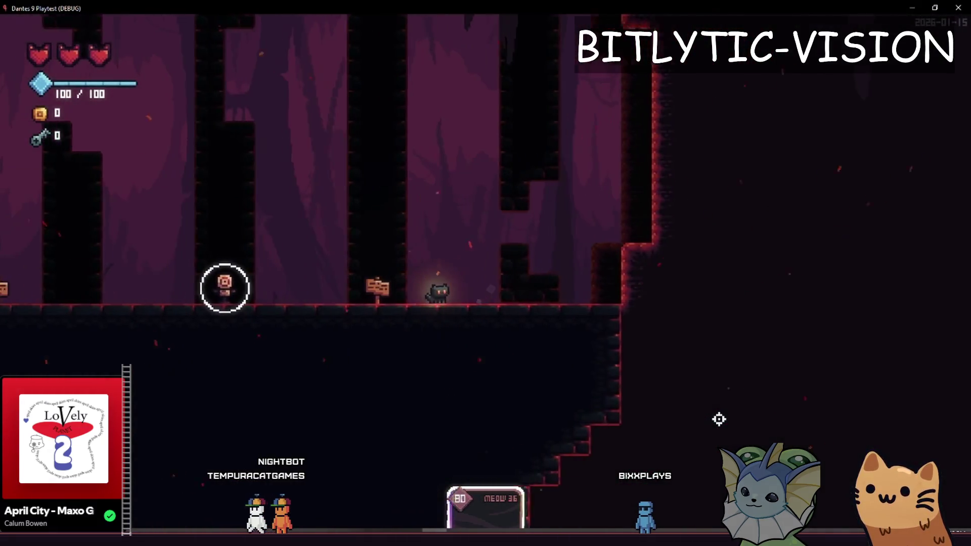
key("d")
key("a")
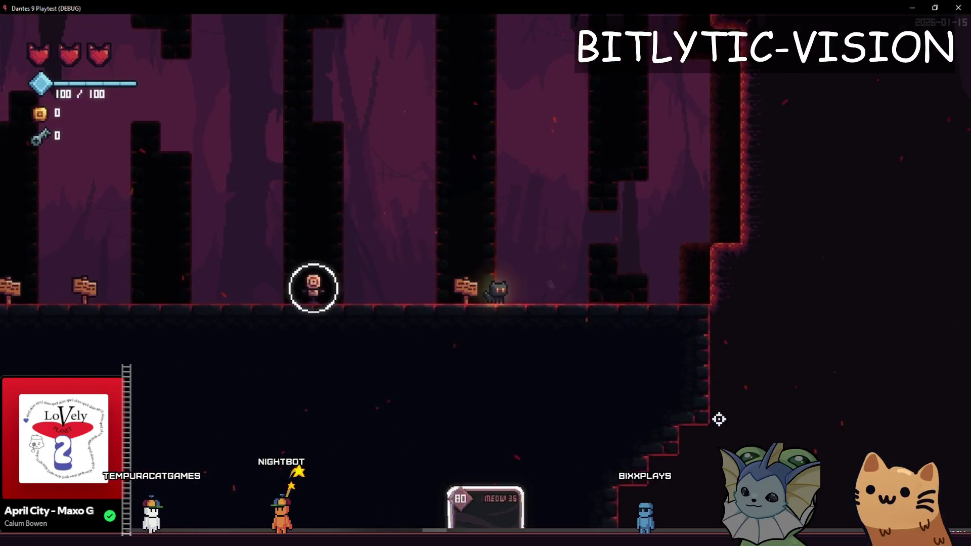
key("d")
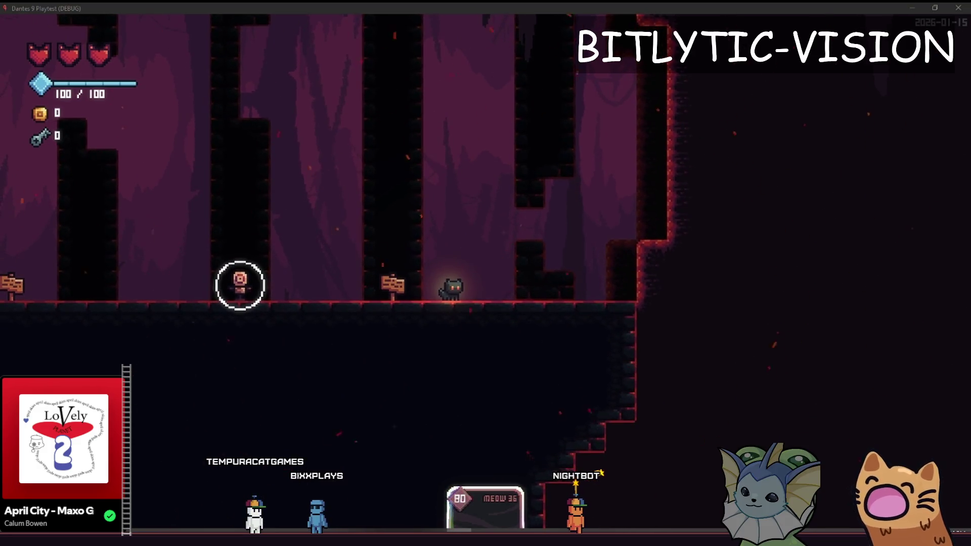
Fire a claw slash, then open the pause menu's Audio settings and close them
left_click(546, 164)
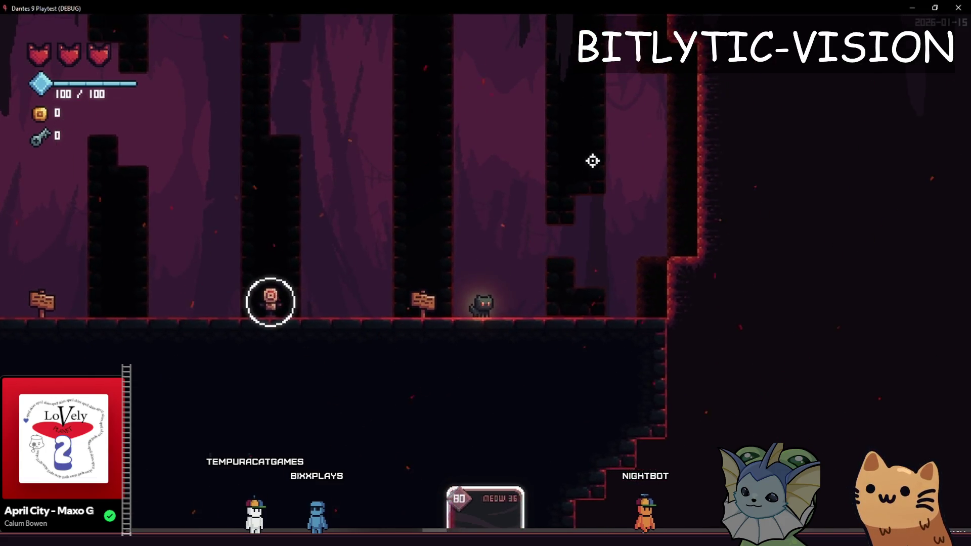
key("Escape")
left_click(463, 93)
key("Escape")
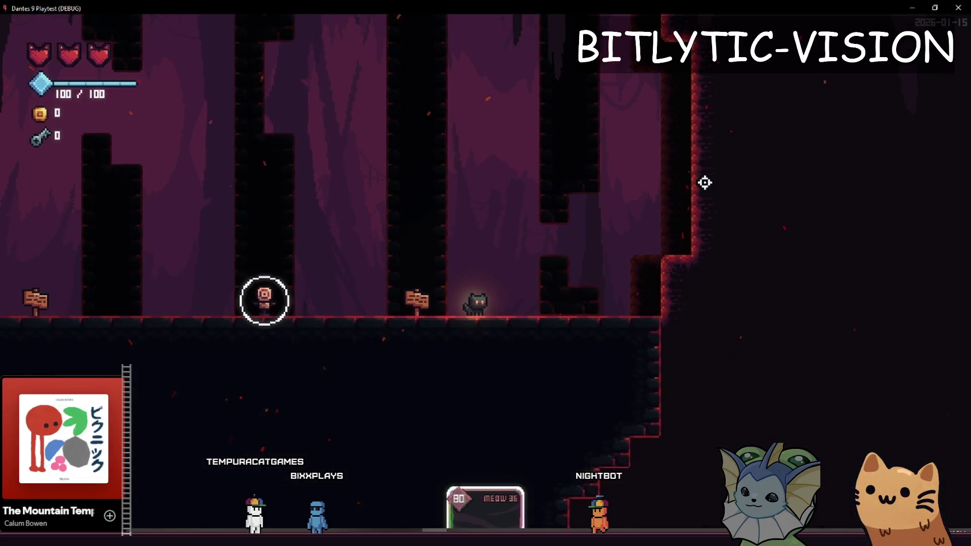
Retest the card sign popup by walking on and off it, then return to the tutorial script in the editor
key("a")
key("d")
key("a")
key("d")
key("a")
key("d")
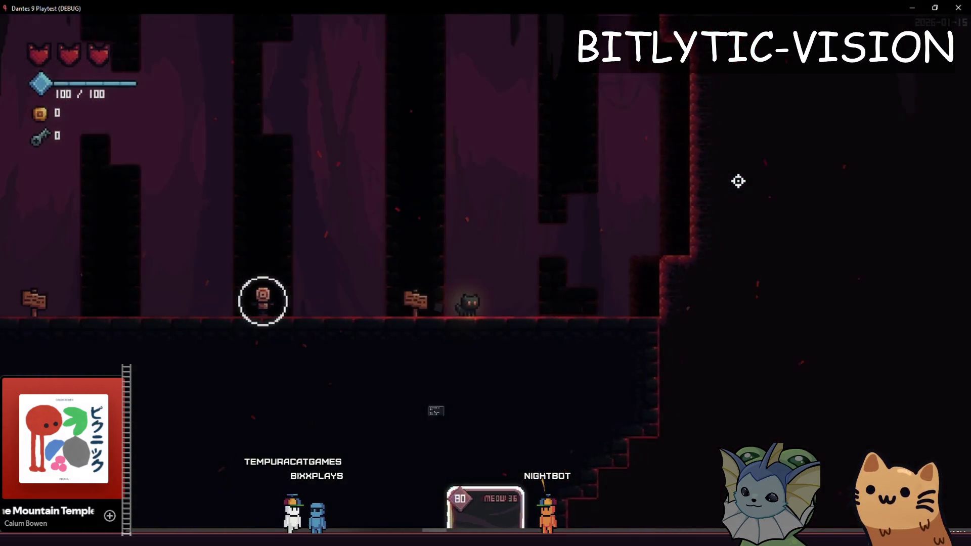
key("a")
key("d")
key("a")
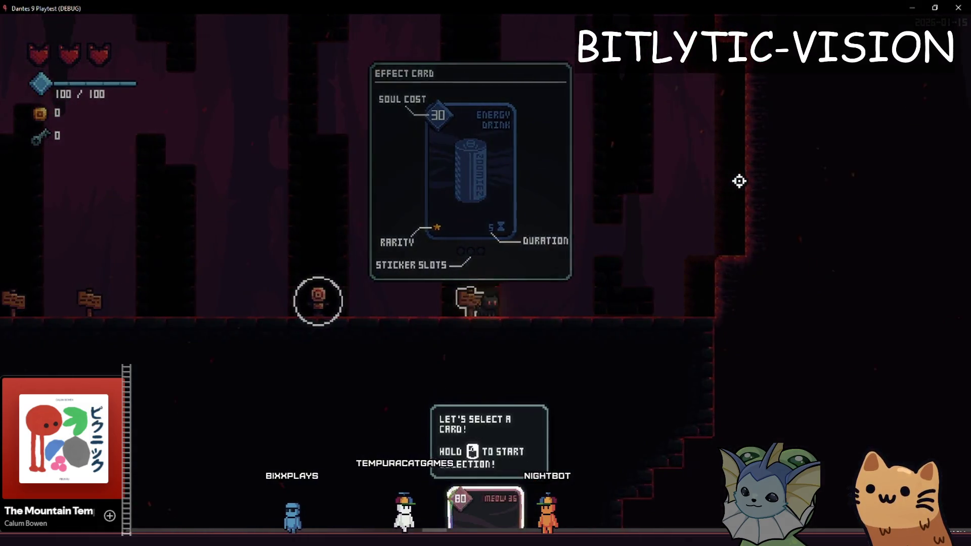
key("d")
key("a")
key("d")
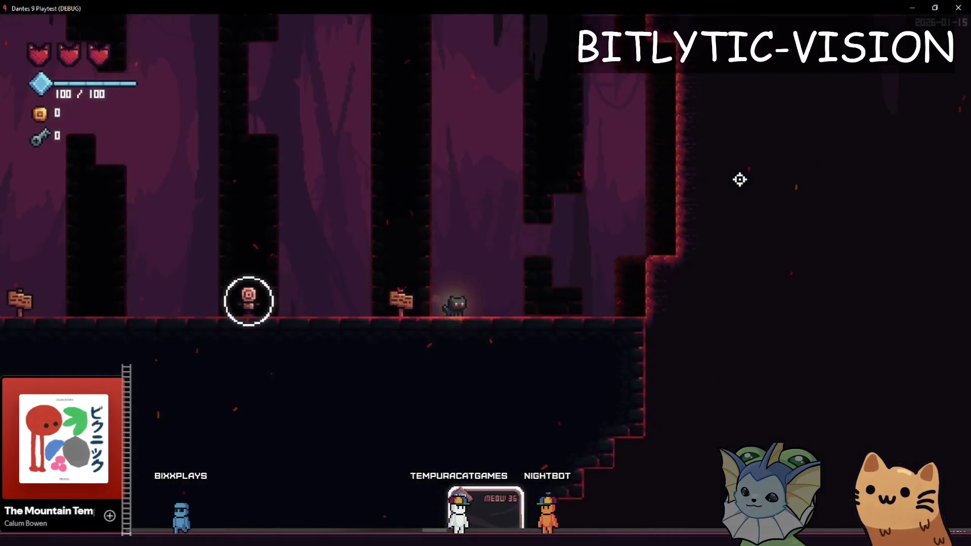
key("a")
key("alt+Tab")
left_click(575, 273)
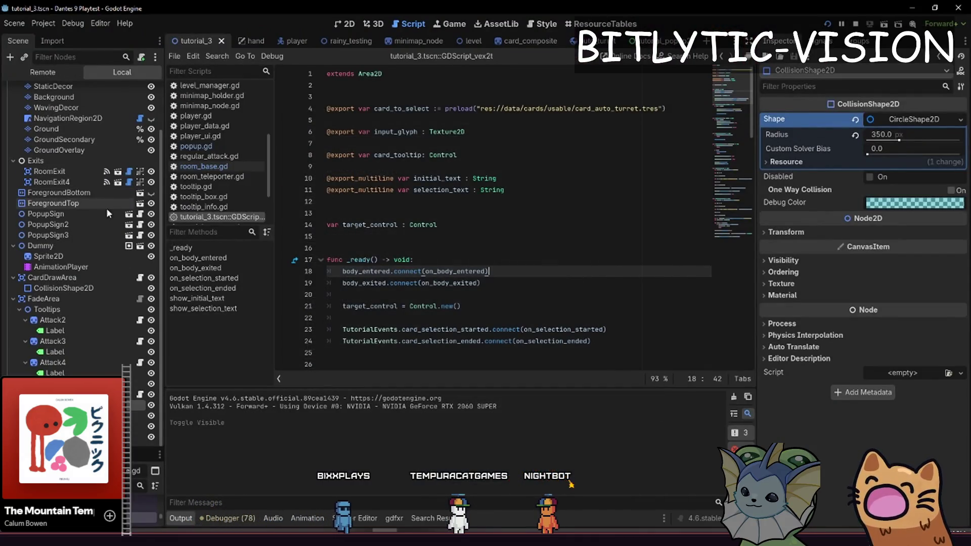
Open the PopupSign scene, select its root node, and review popup_sign.gd's open and close code
left_click(127, 229)
left_click(126, 92)
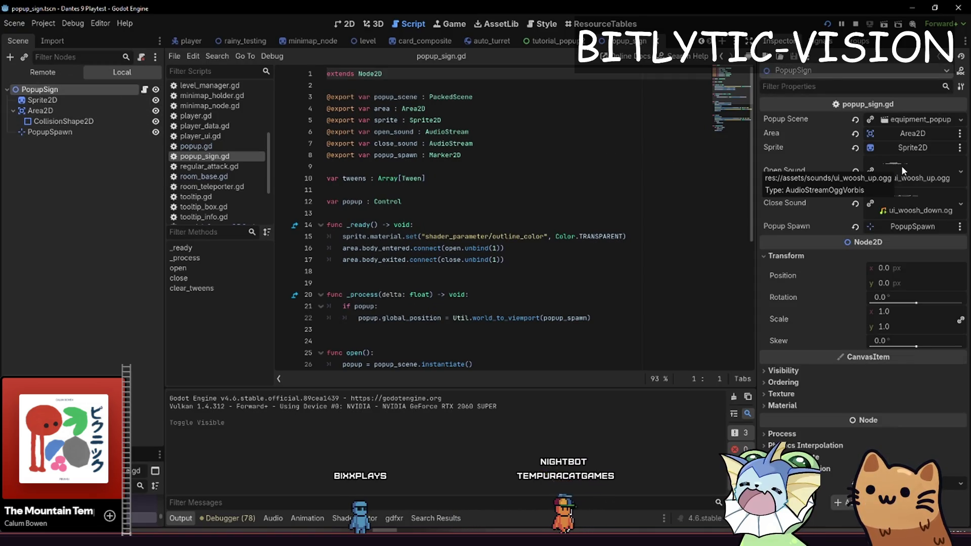
scroll(501, 137, "down", 4)
scroll(504, 152, "down", 1)
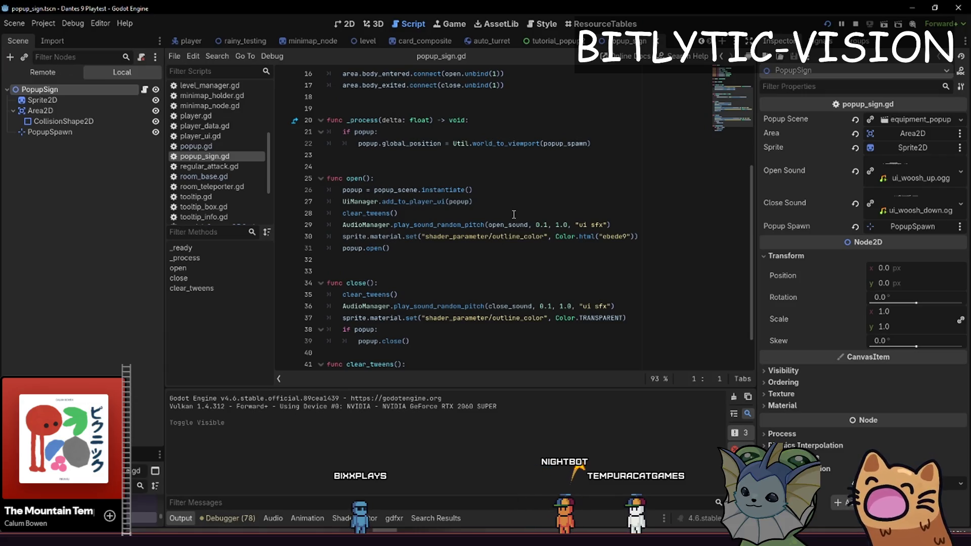
scroll(513, 215, "down", 2)
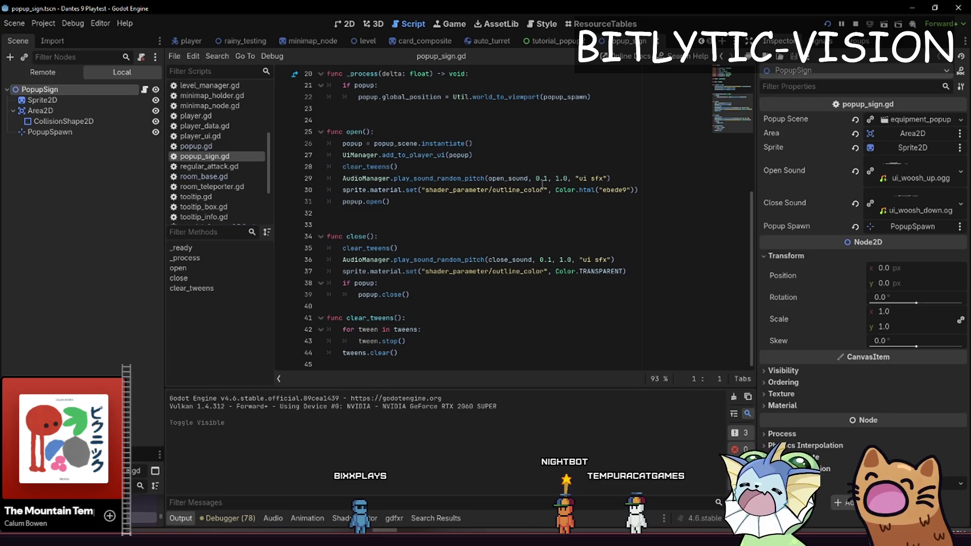
left_click(457, 178)
scroll(465, 234, "up", 1)
scroll(465, 234, "up", 4)
scroll(455, 227, "down", 5)
left_click(390, 201)
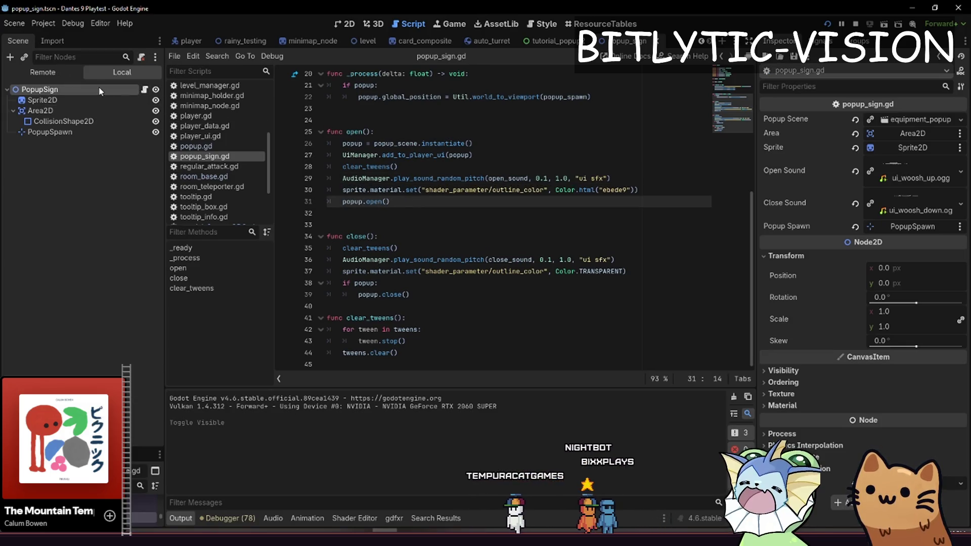
Expand the Popup Scene property and open the equipment_popup scene with its popup.gd script
left_click(913, 119)
left_click(390, 201)
scroll(400, 213, "up", 6)
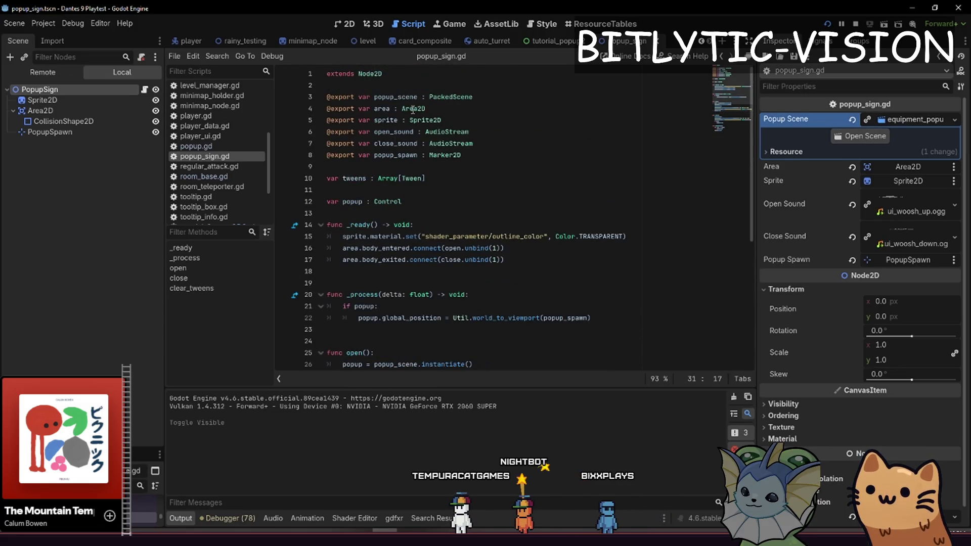
scroll(422, 143, "down", 5)
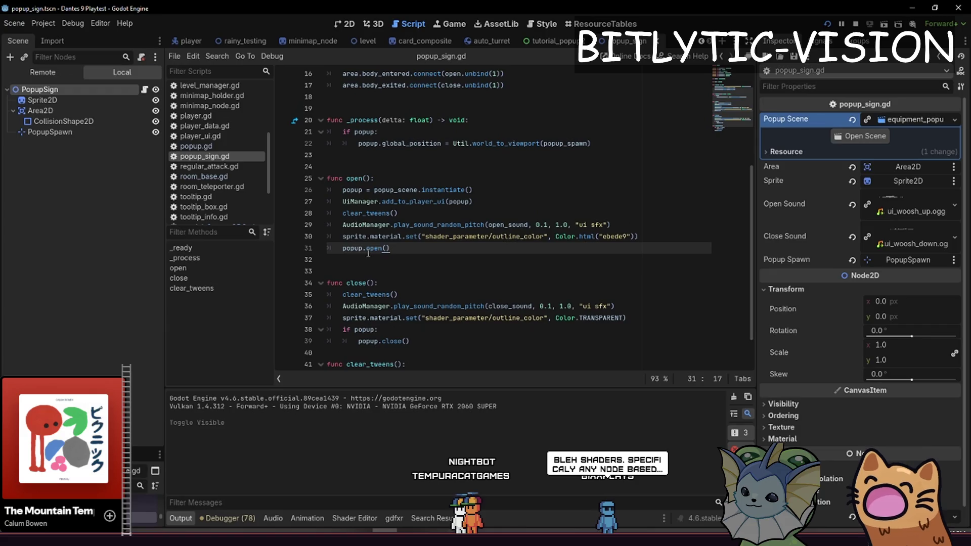
scroll(403, 163, "up", 5)
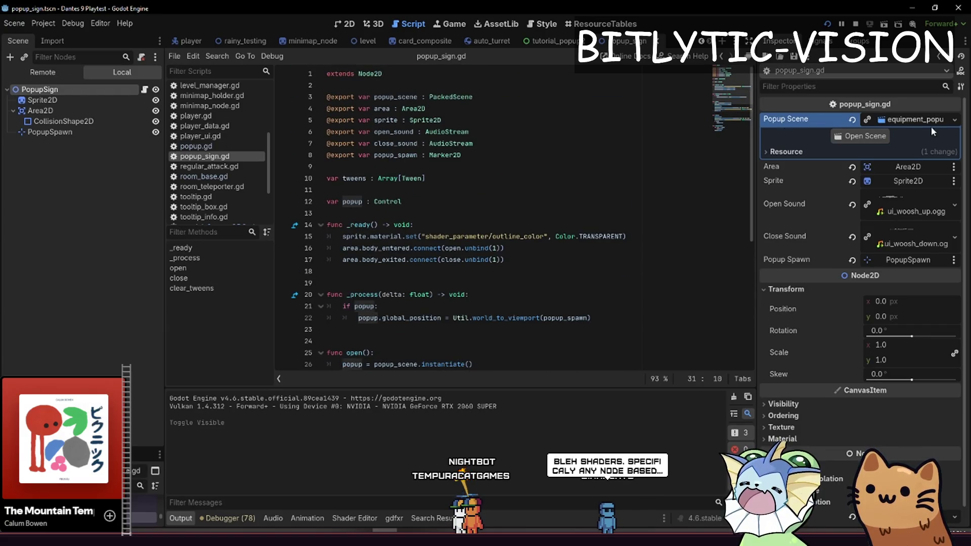
left_click(863, 137)
left_click(406, 87)
left_click(423, 69)
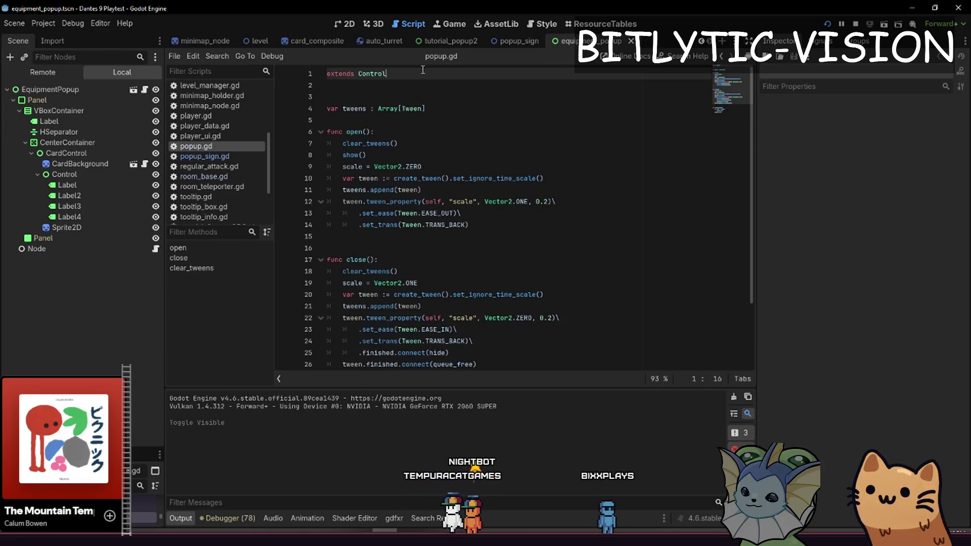
mouse_move(377, 131)
left_mouse_down()
mouse_move(404, 143)
mouse_move(473, 230)
left_mouse_up()
left_click(473, 236)
scroll(496, 263, "down", 3)
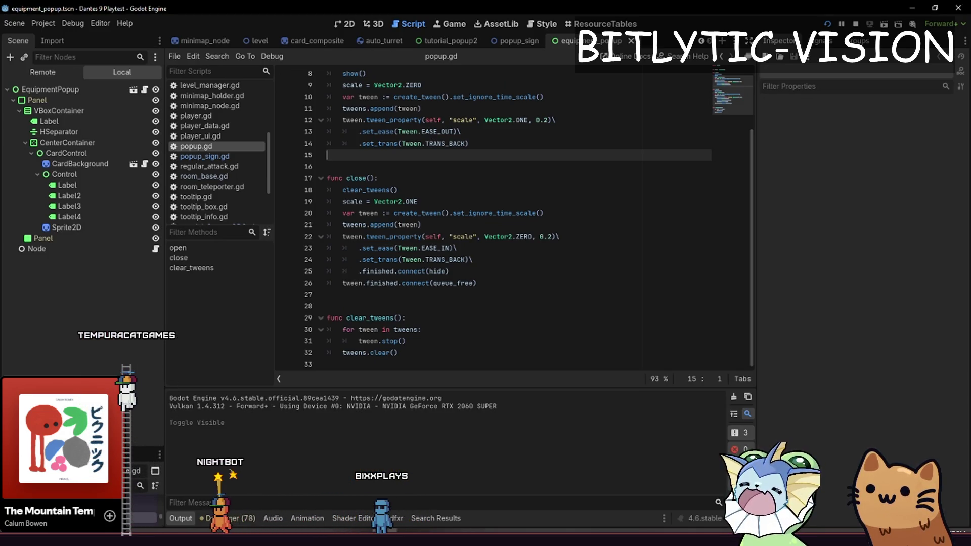
left_click(469, 212)
Relaunch the game, walk the cat on and off the card signpost, then relaunch again to the main menu
key("F5")
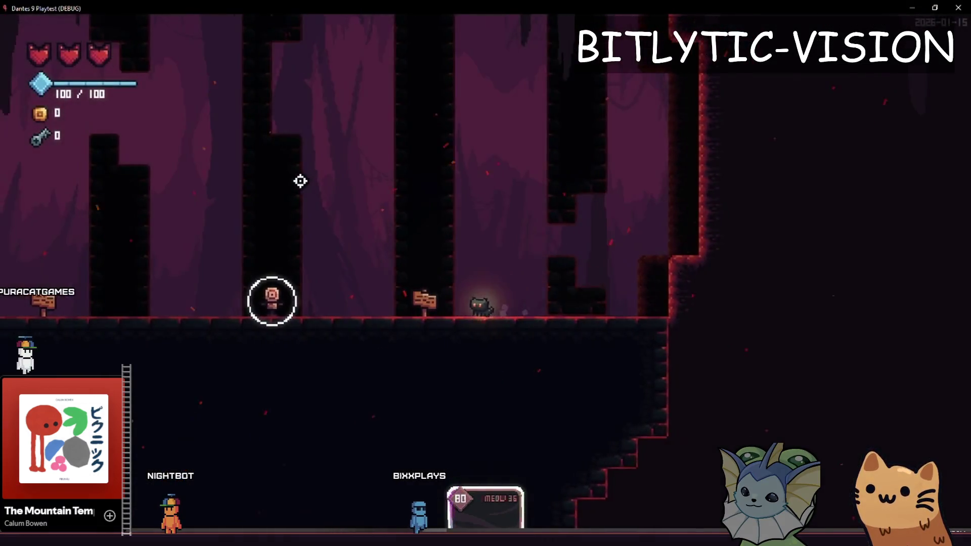
key("d")
key("a")
key("d")
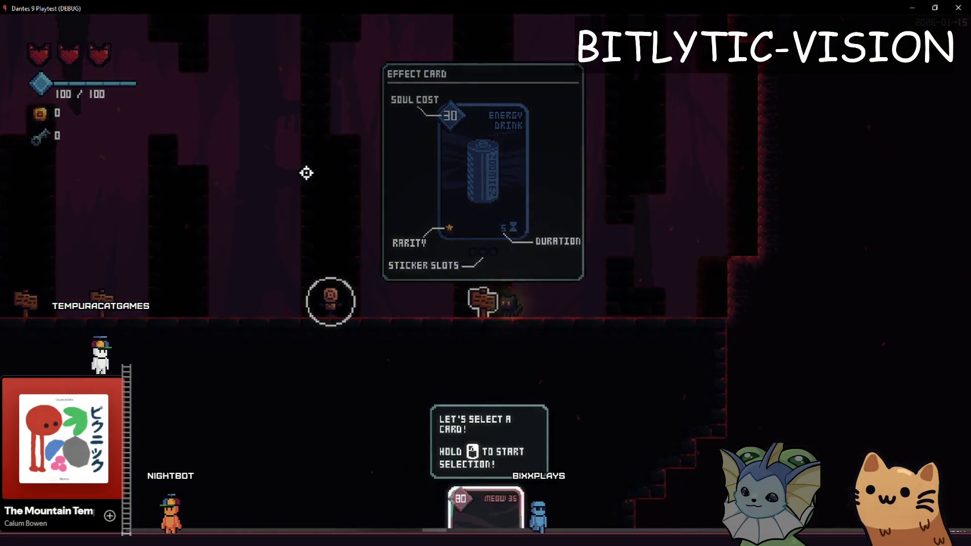
key("a")
key("d")
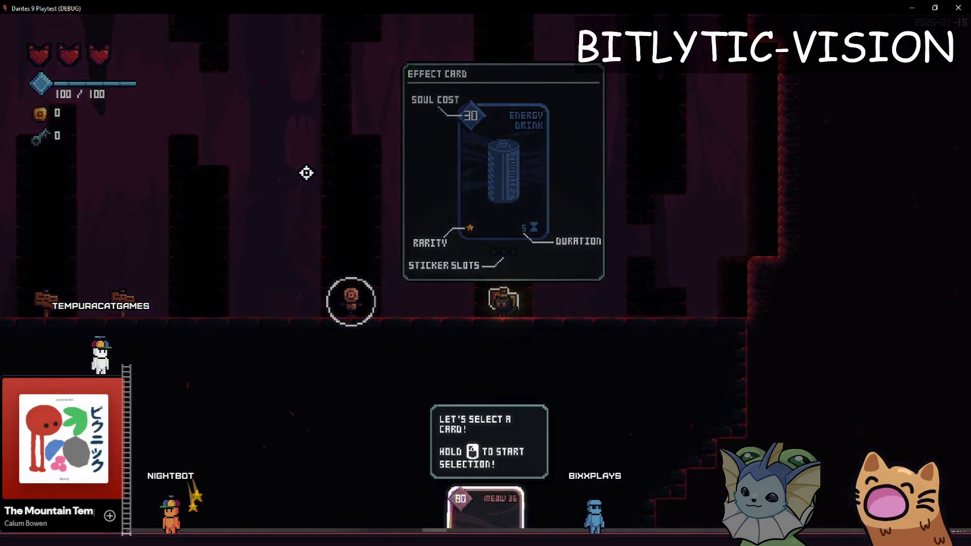
key("a")
key("d")
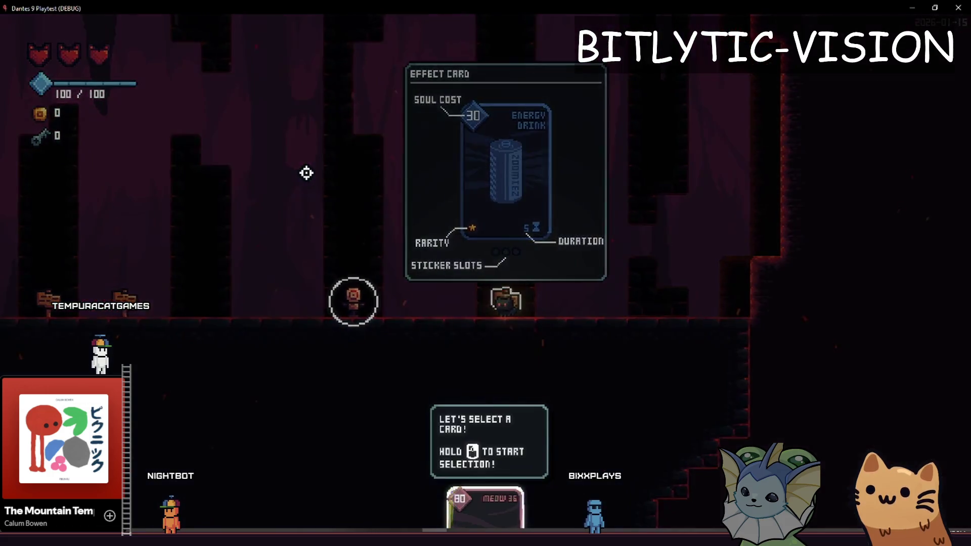
key("a")
key("F5")
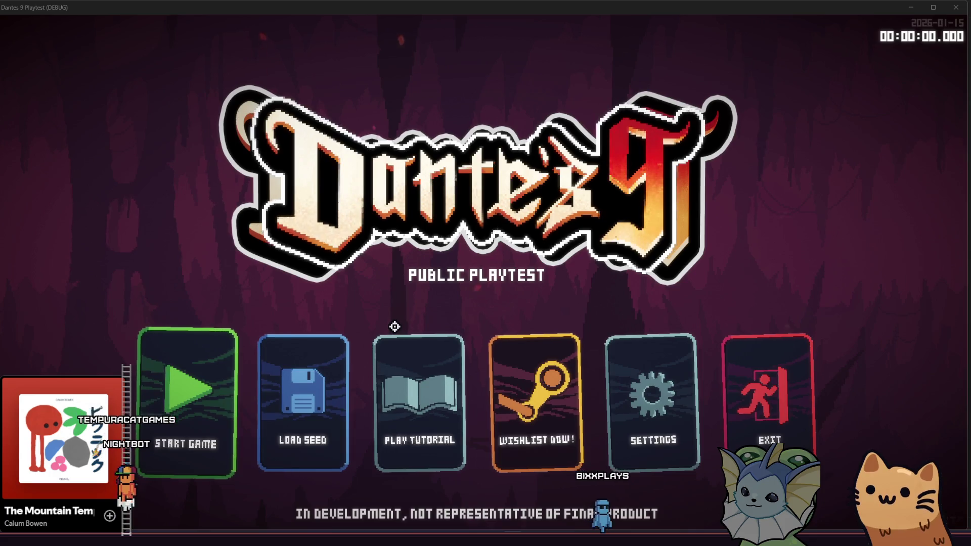
Start the tutorial and run the cat right through the cave rooms
left_click(430, 405)
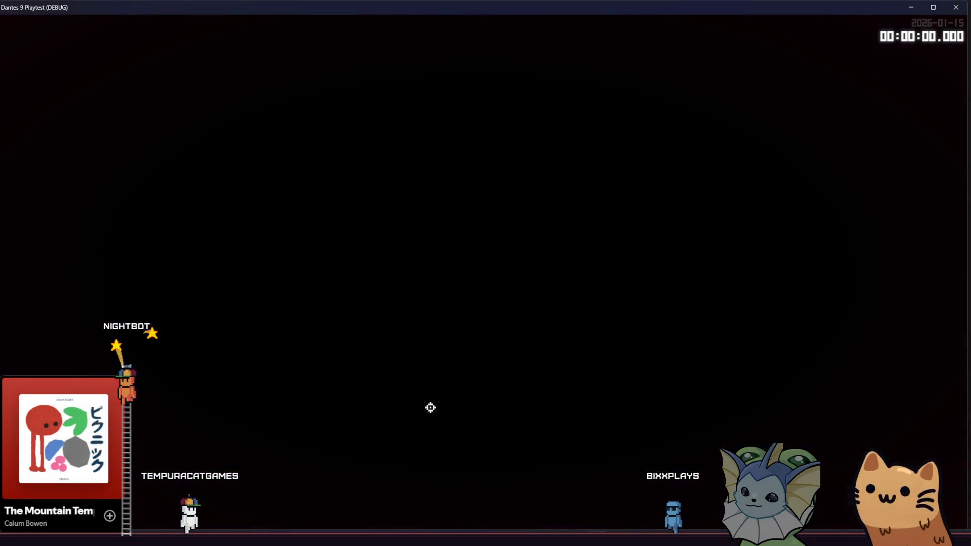
key("d")
key("d")
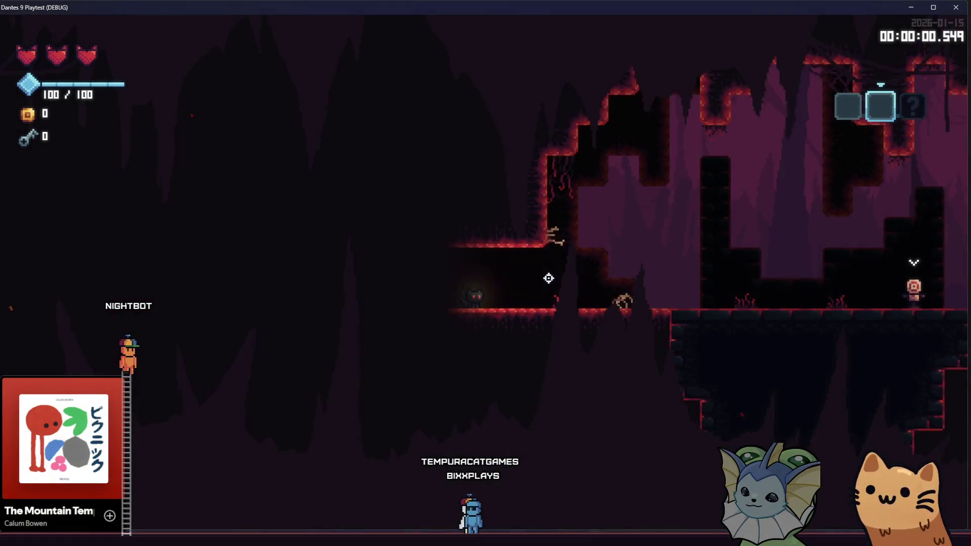
key("d")
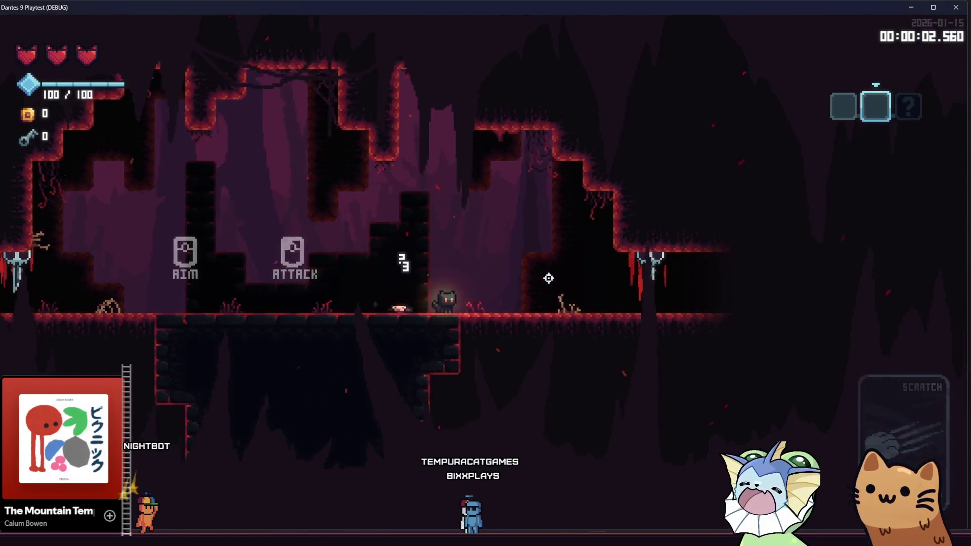
key("d")
key("d")
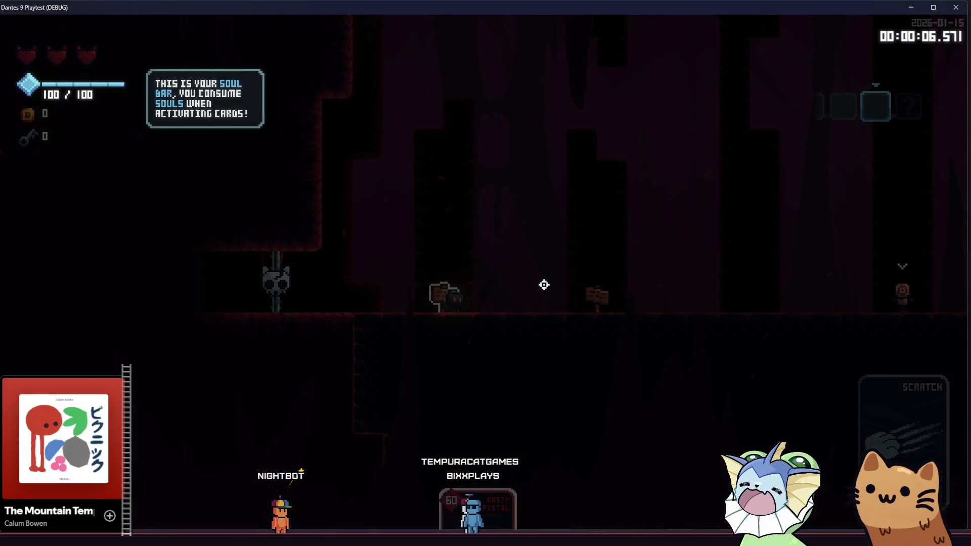
Dismiss the soul bar popup, reach the signpost, then walk back left to retrigger its hint
key("d")
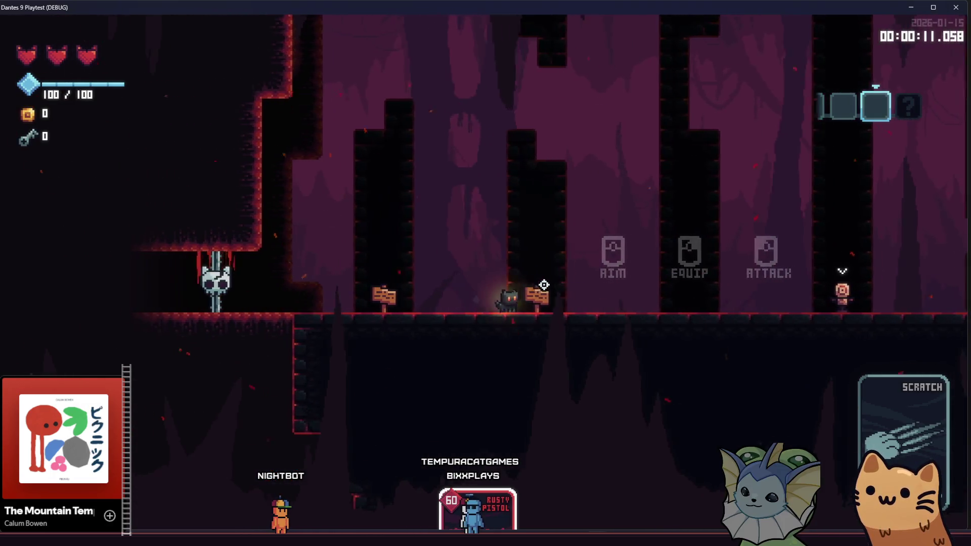
key("d")
key("d")
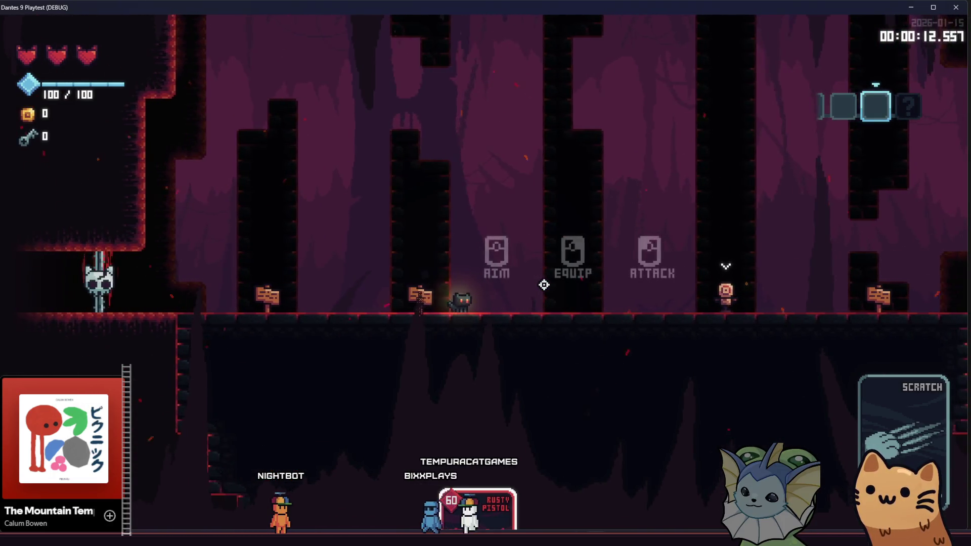
key("a")
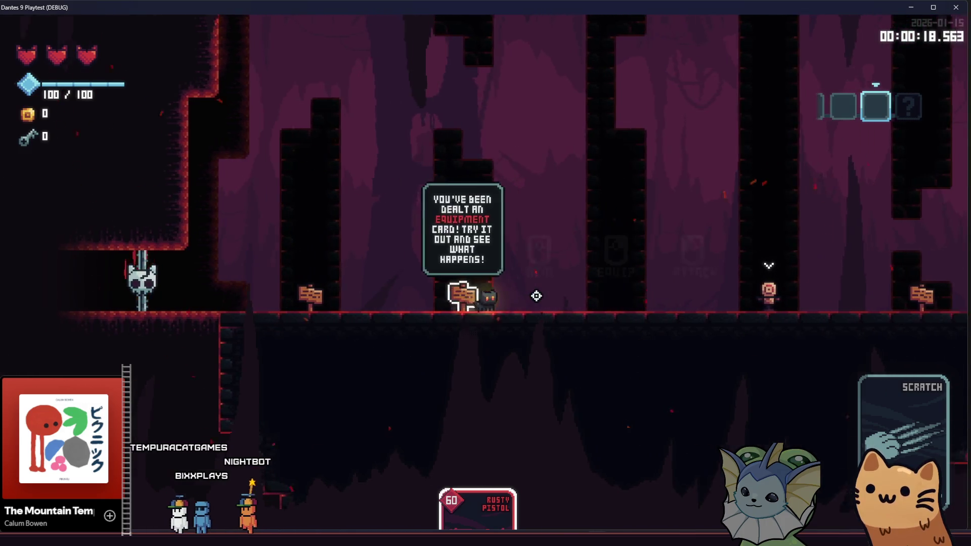
key("a")
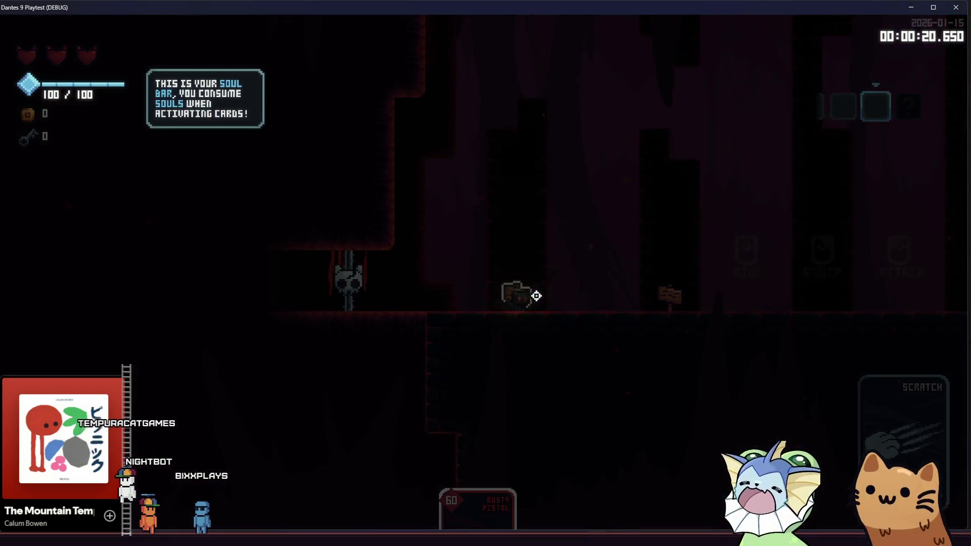
key("a")
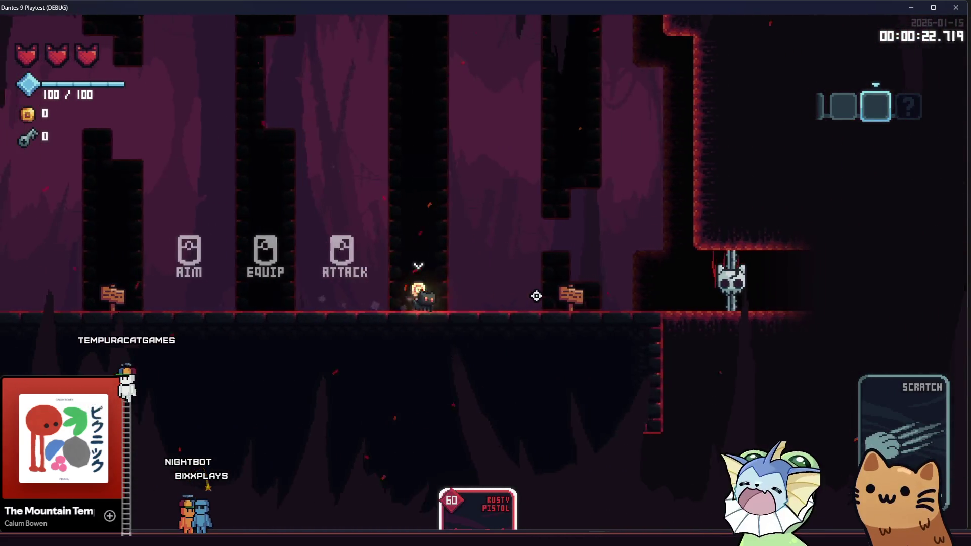
Recheck the signpost popup, then equip the Rusty Pistol card and shoot the target dummy
key("d")
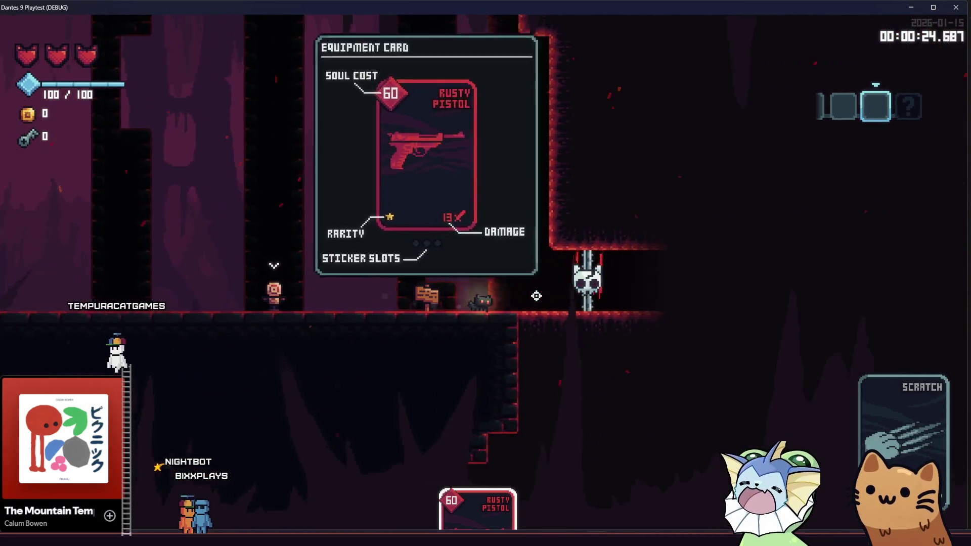
key("a")
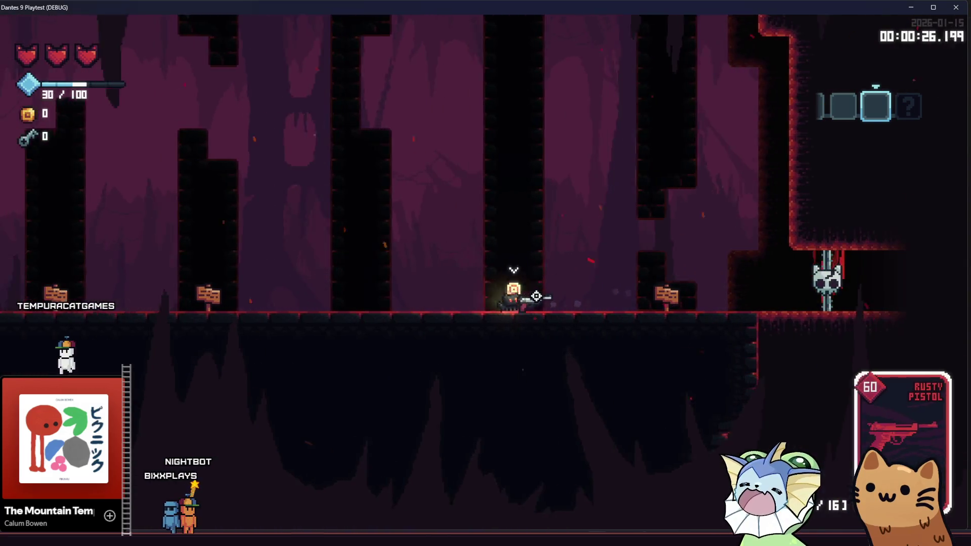
key("a")
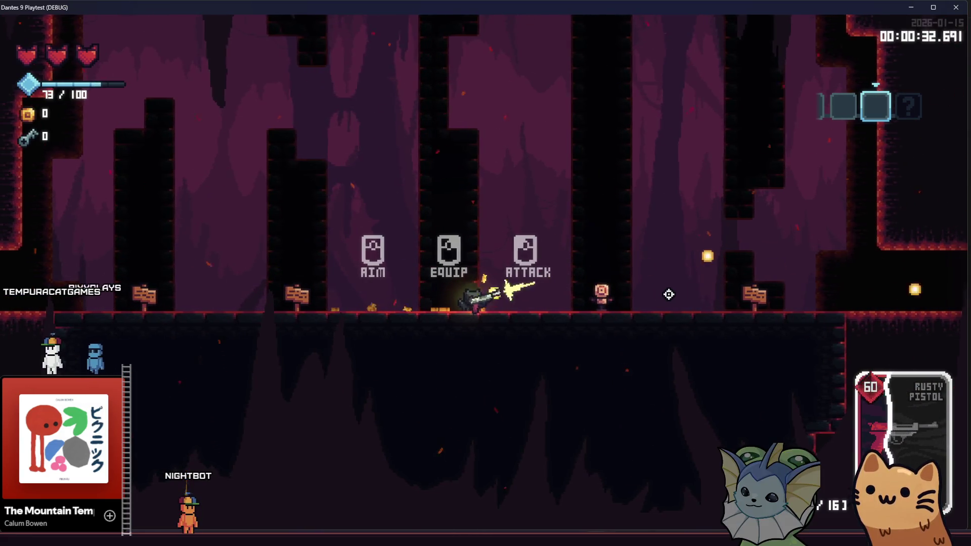
right_click(669, 294)
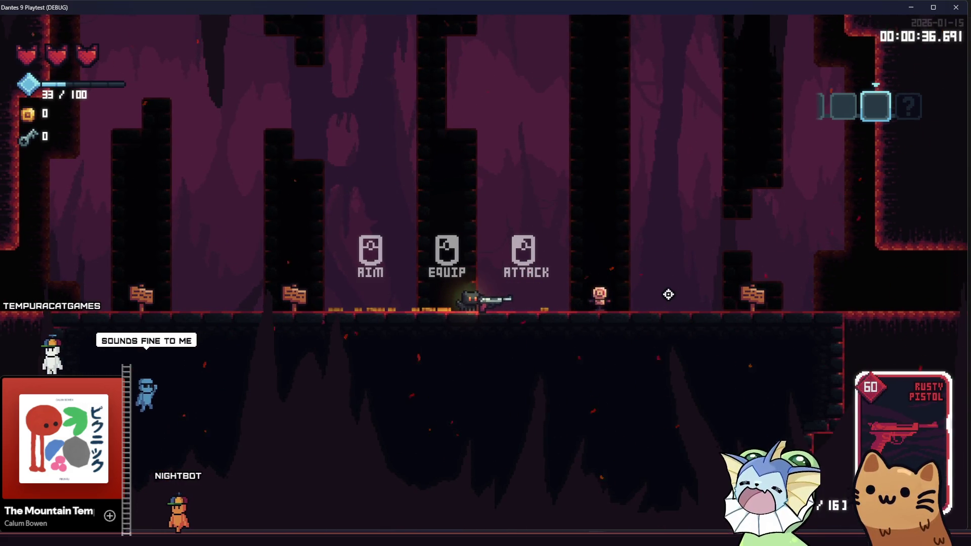
left_click(668, 294)
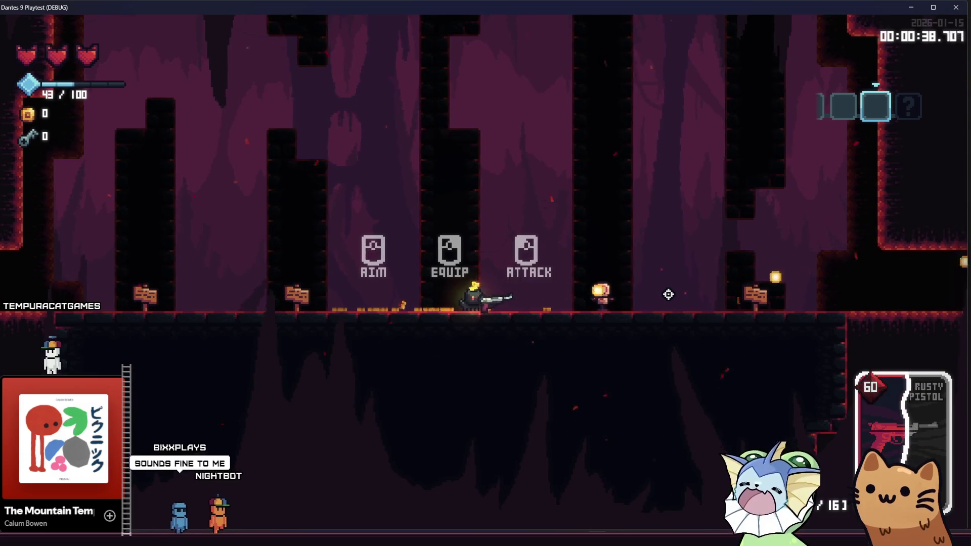
left_click(667, 294)
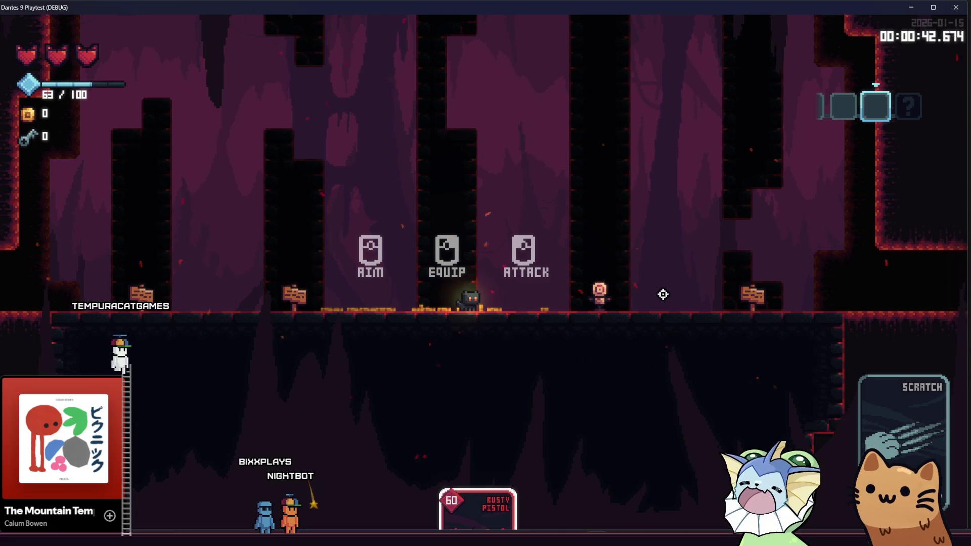
Re-equip the Rusty Pistol and keep firing at the dummy until it is spent
right_click(663, 294)
left_click(663, 295)
left_click(663, 294)
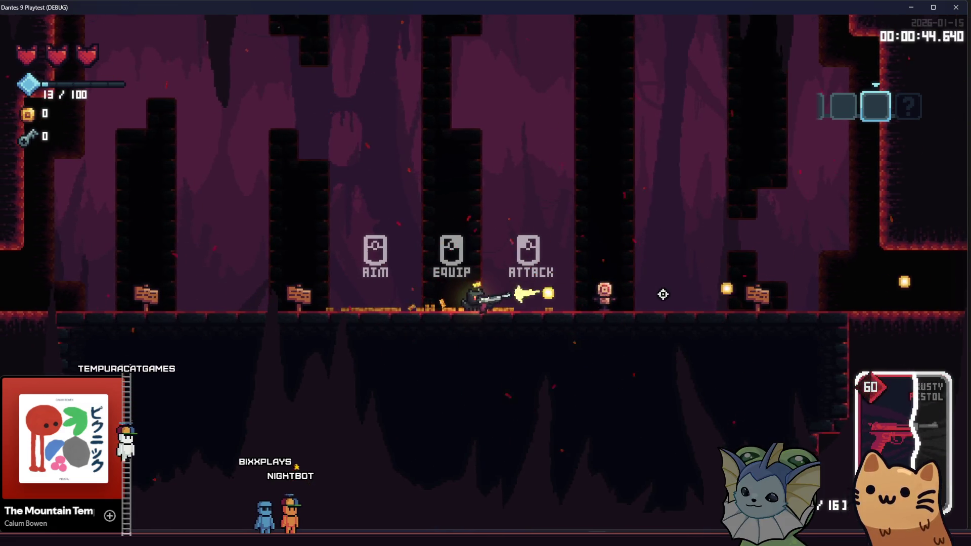
left_click(663, 295)
left_click(663, 294)
left_click(663, 294)
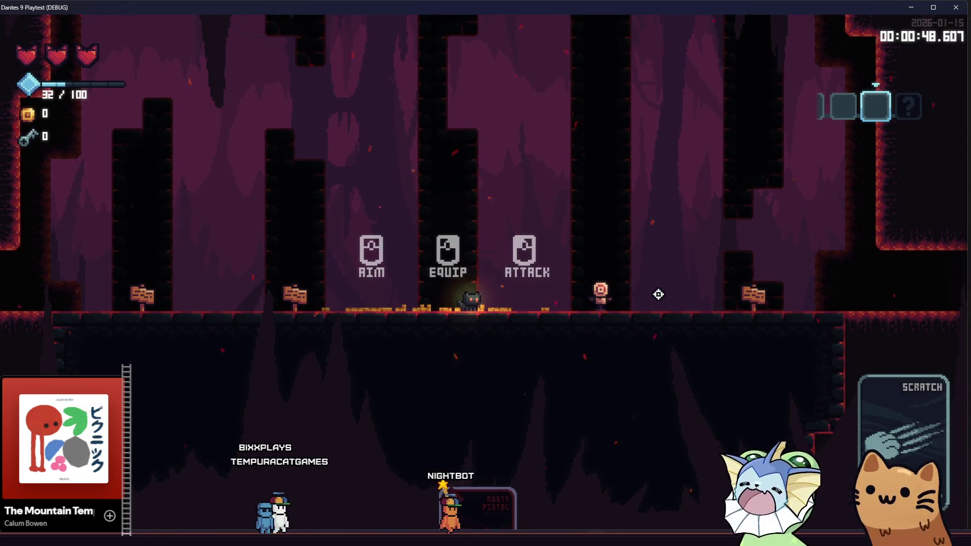
Retrigger the equipment hint and soul bar signpost popups, then re-equip the pistol and fire again
key("a")
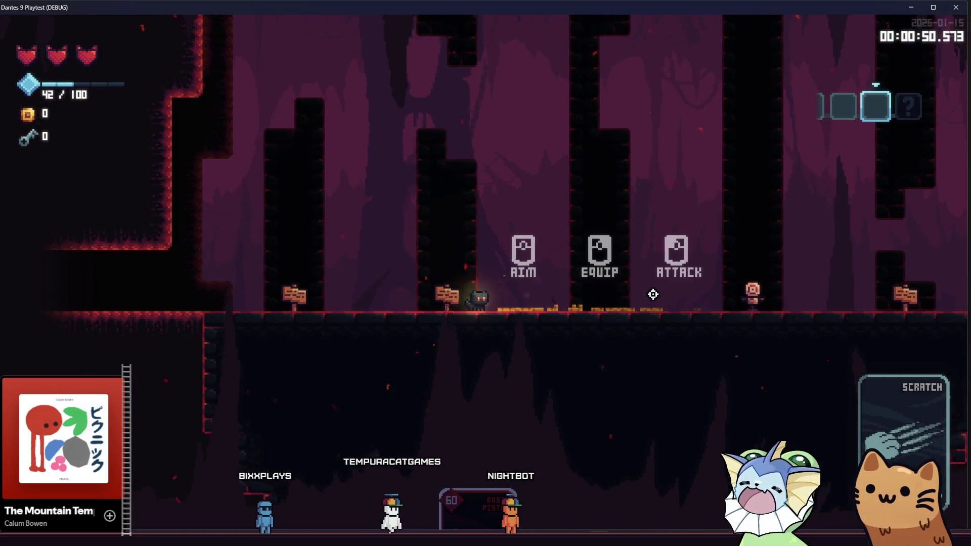
key("d")
key("a")
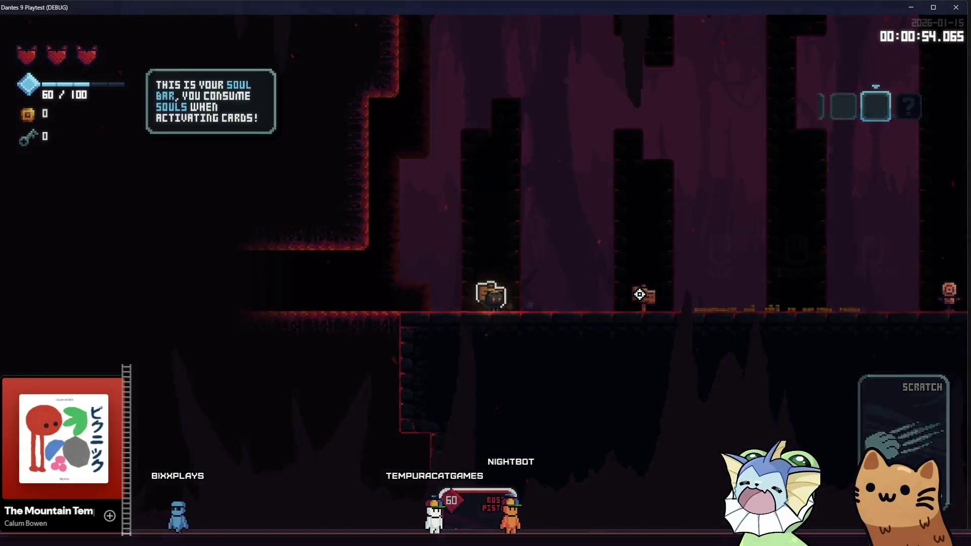
key("a")
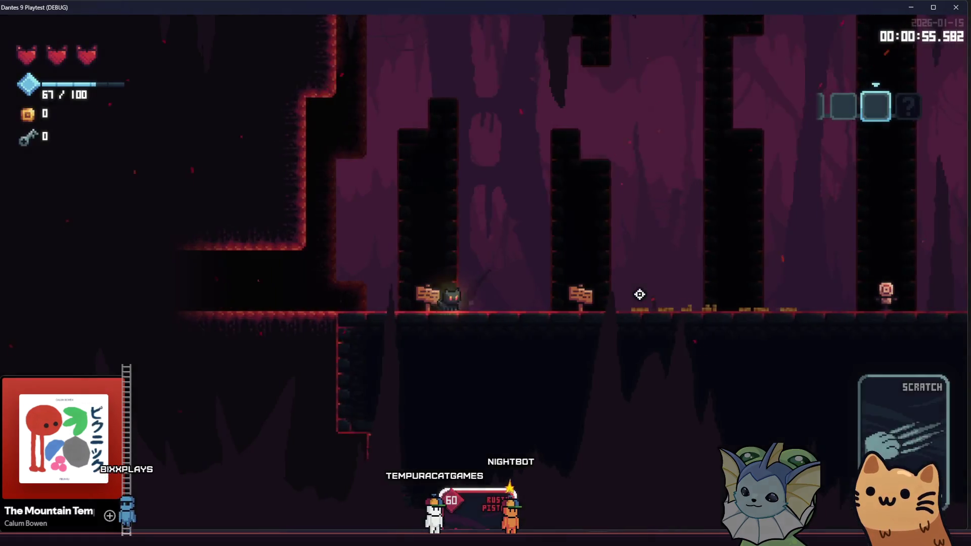
key("a")
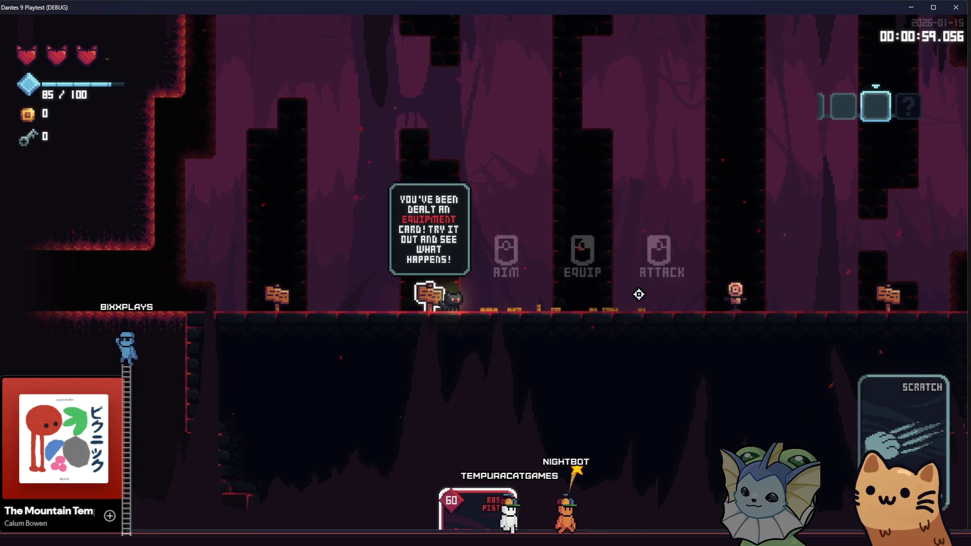
key("d")
key("d")
right_click(638, 294)
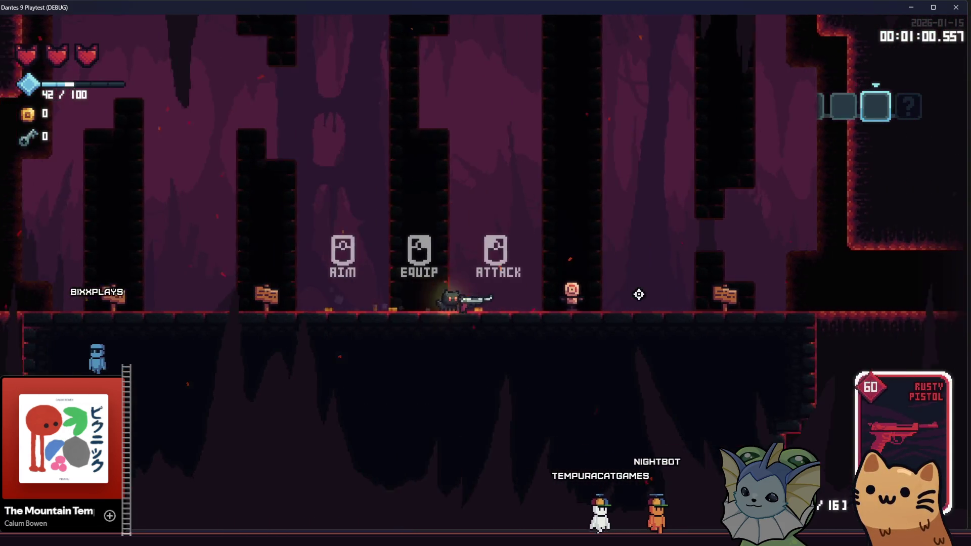
left_click(638, 294)
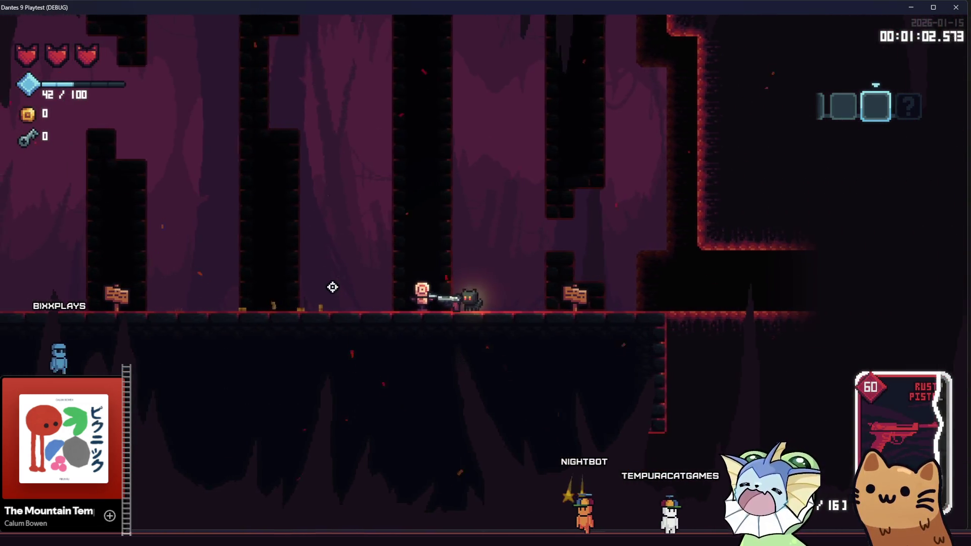
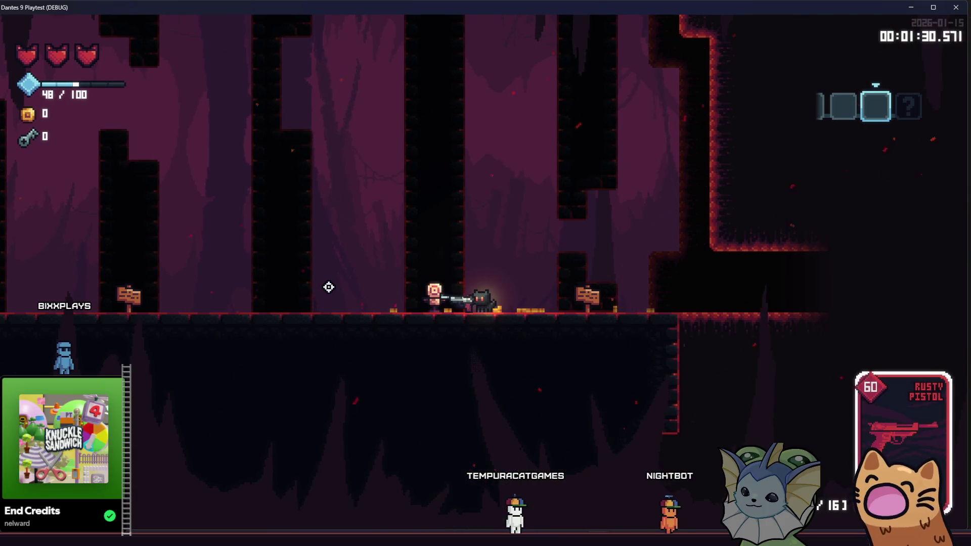
Walk to the training dummy and shoot it with the Rusty Pistol
key("d")
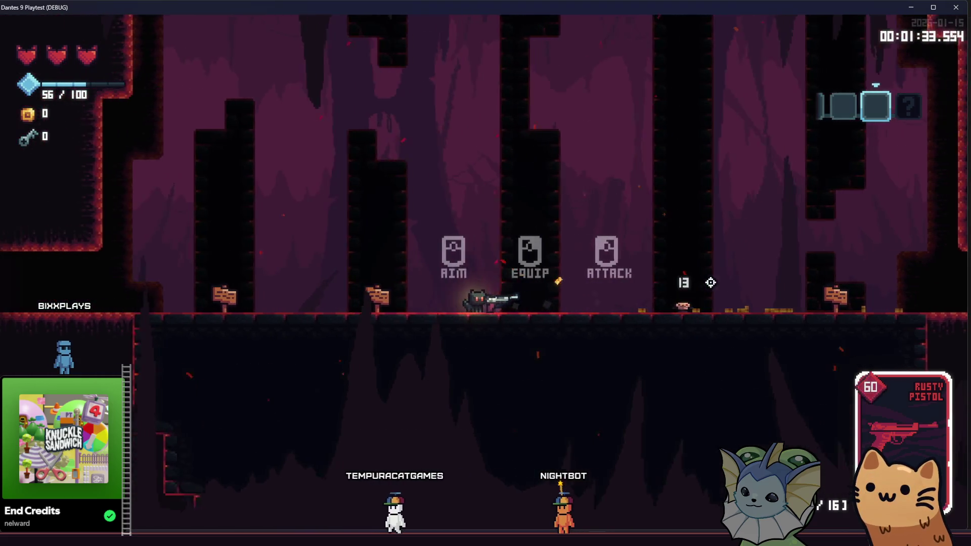
left_click(681, 292)
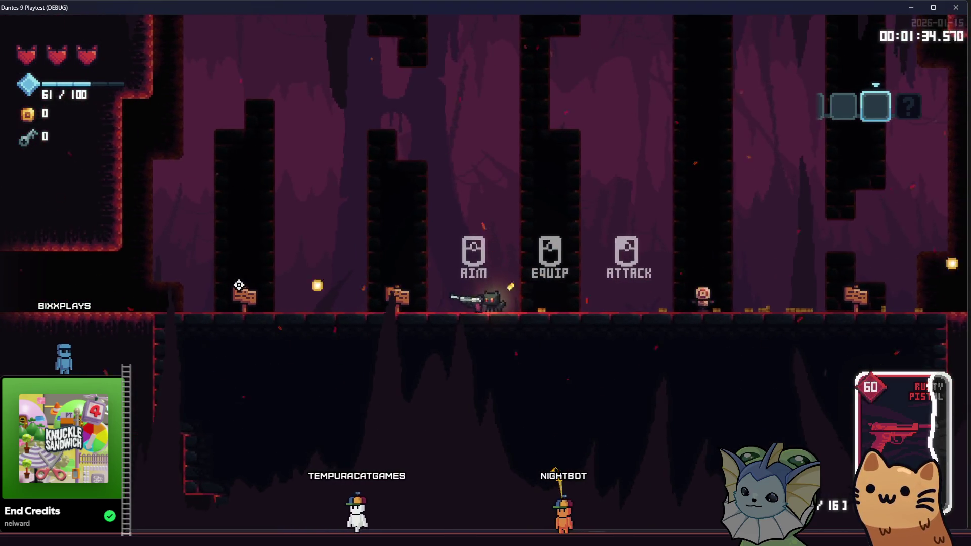
left_click(816, 293)
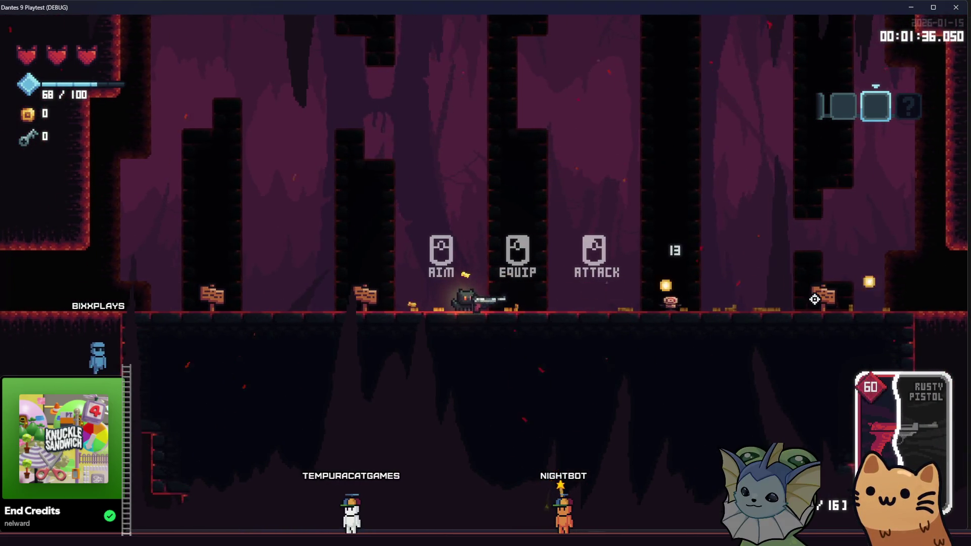
key("a")
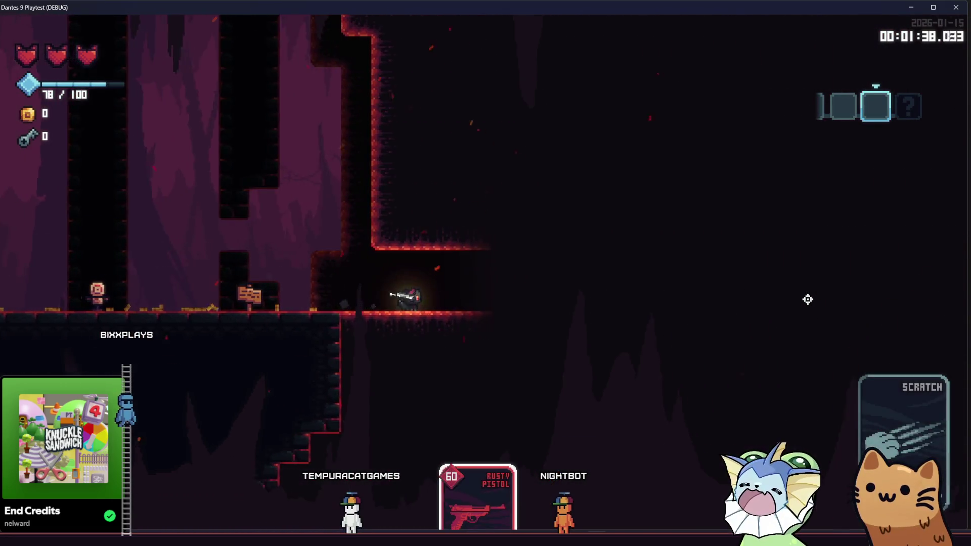
In the card tutorial room, play the dealt cards, including Slot Machine and Scratch, on the dummy
key("d")
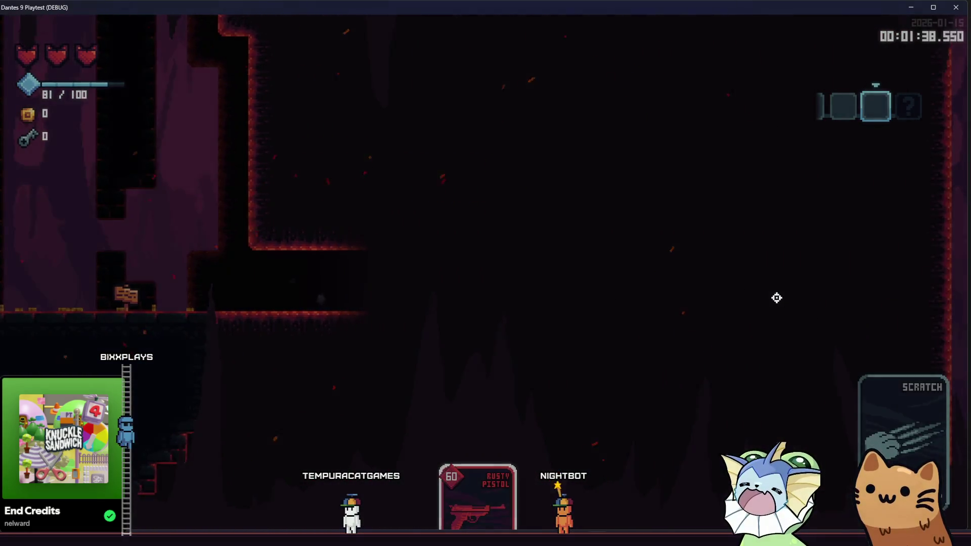
key("d")
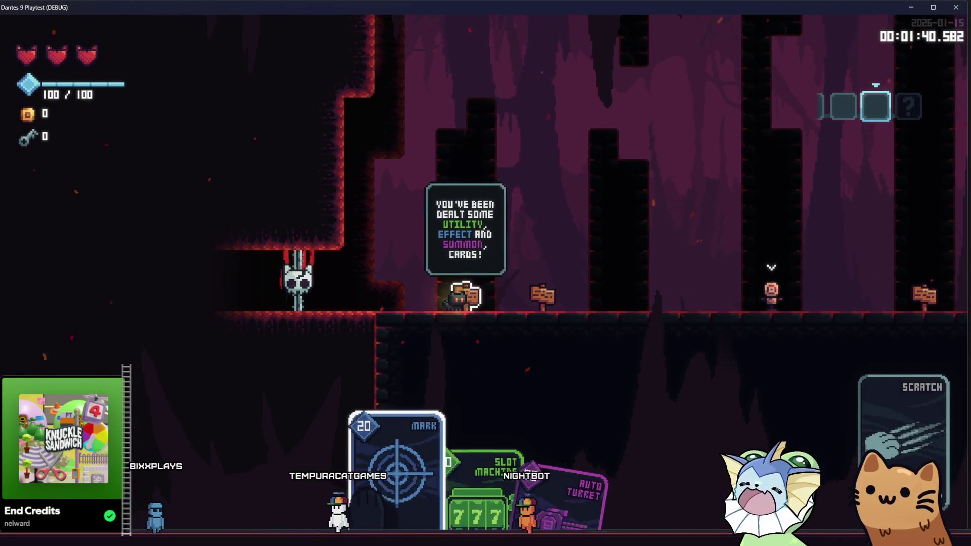
left_click(755, 297)
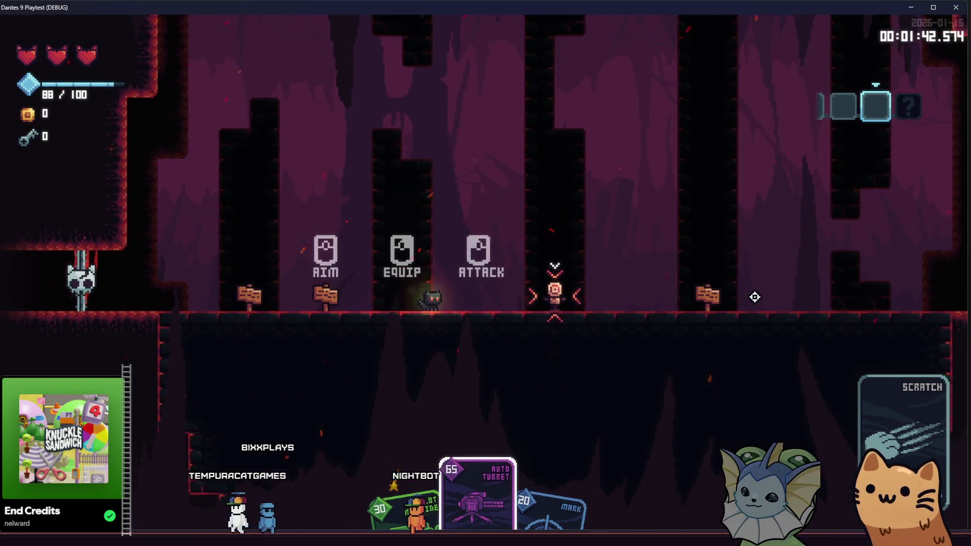
left_click(755, 297)
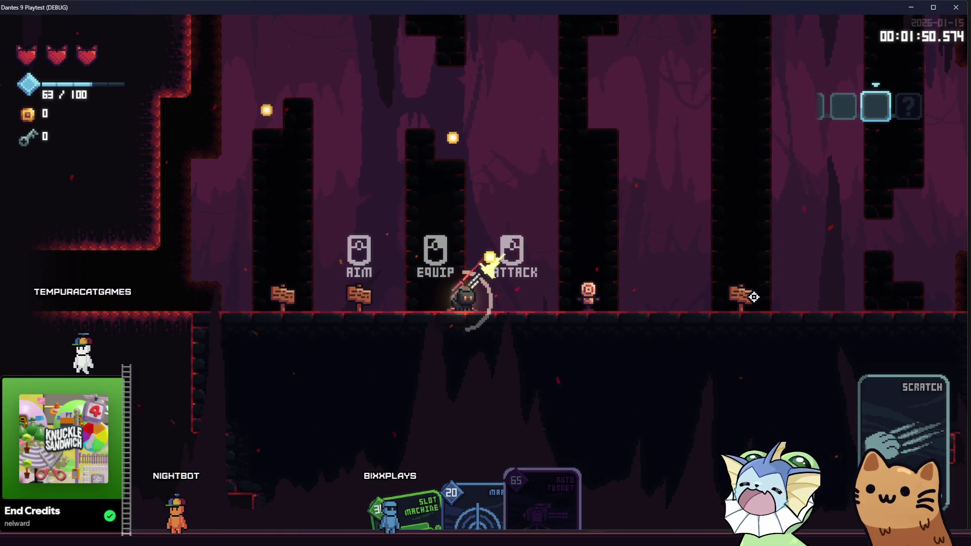
left_click(754, 297)
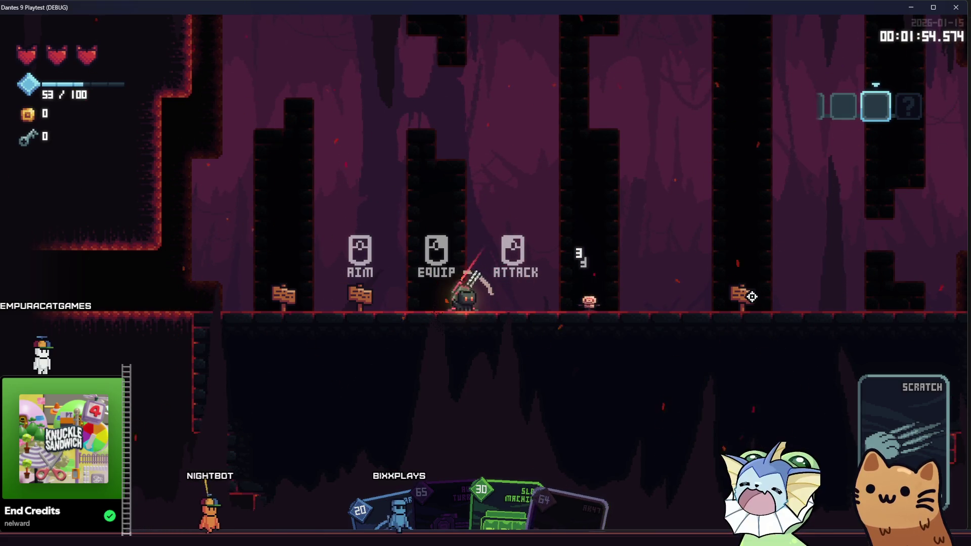
key("d")
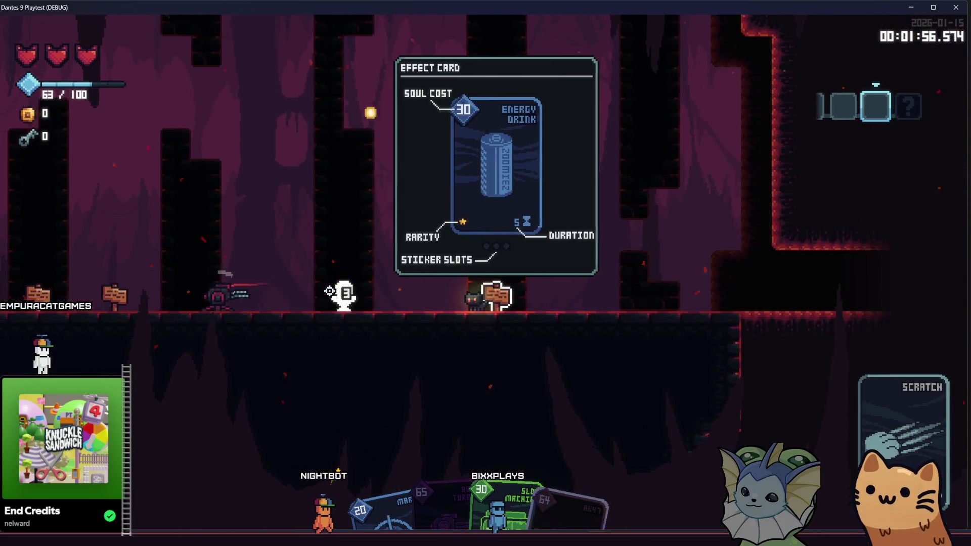
left_click(329, 292)
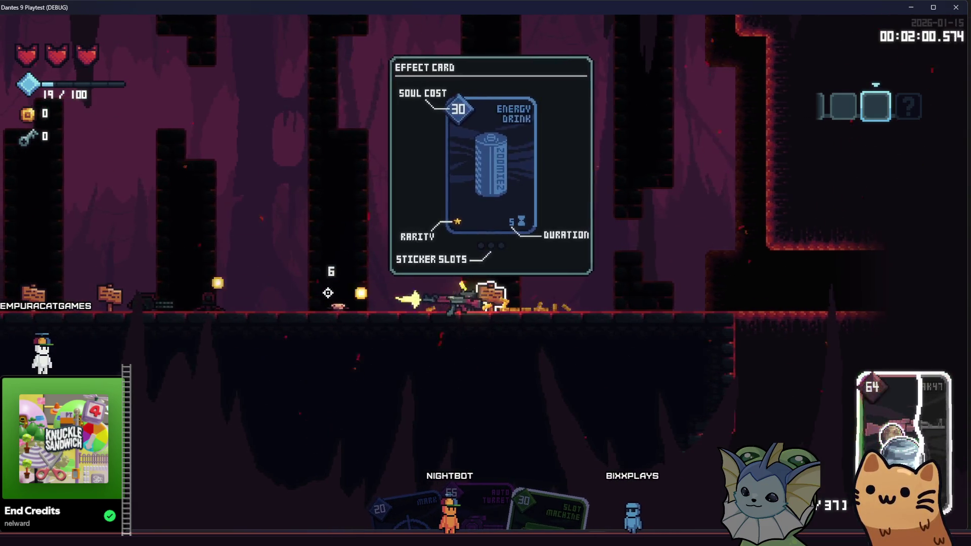
Go into the next cavern and hit the training dummy with the Knife
key("d")
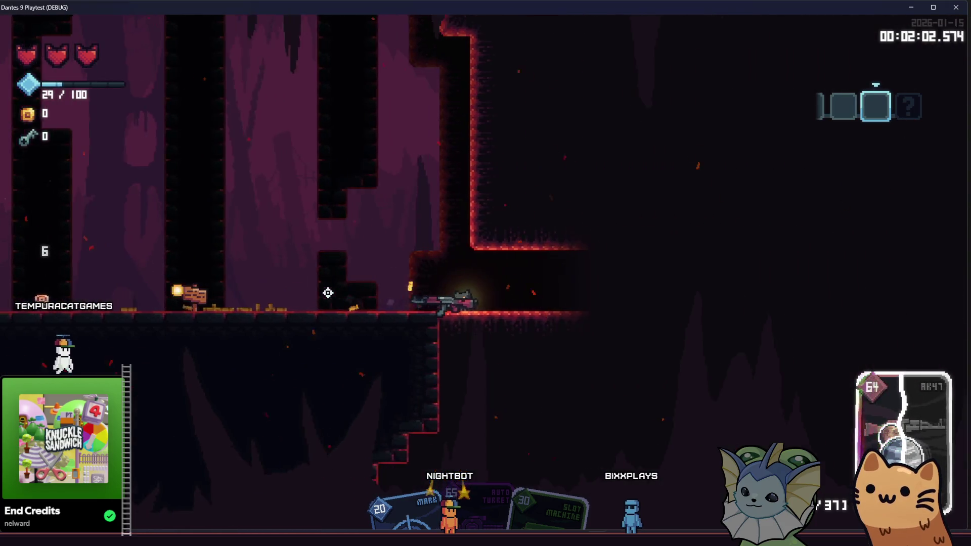
key("d")
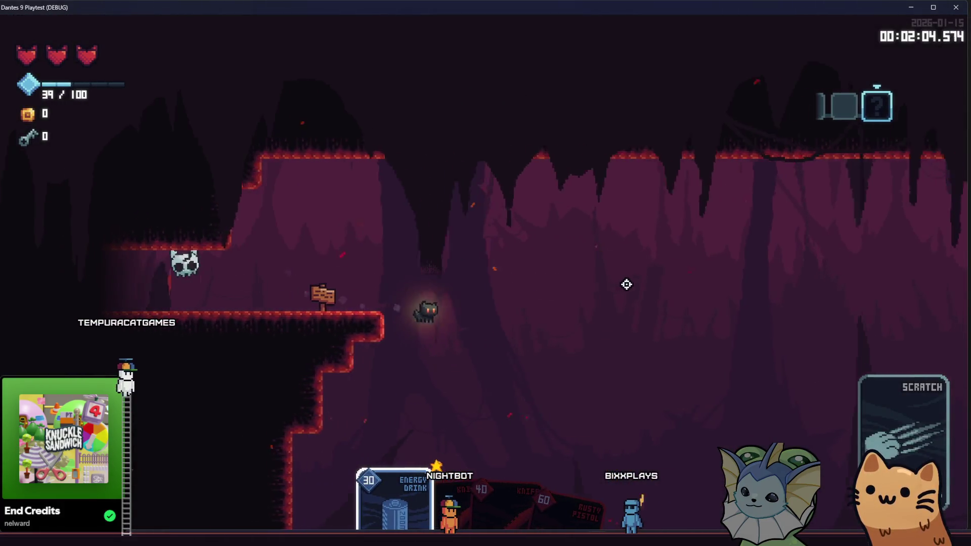
key("d")
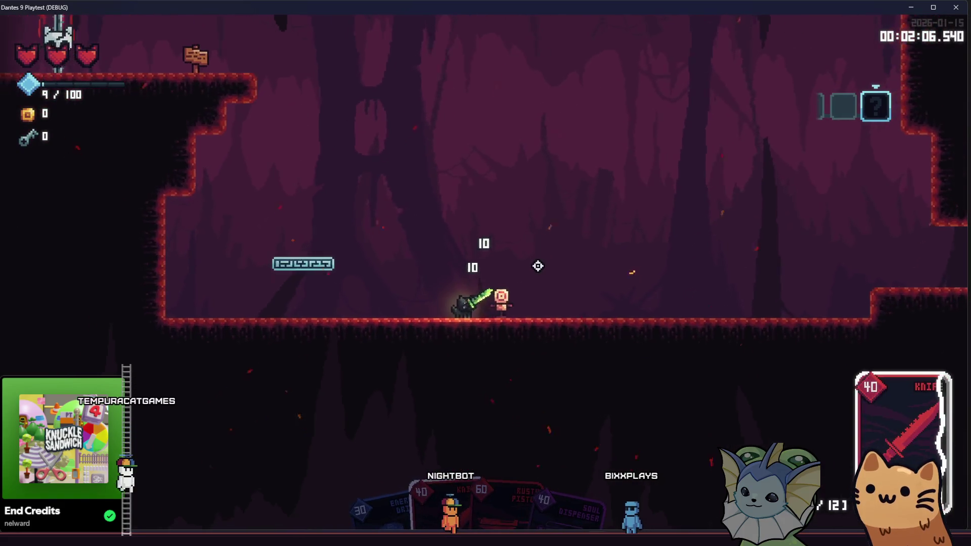
key("d")
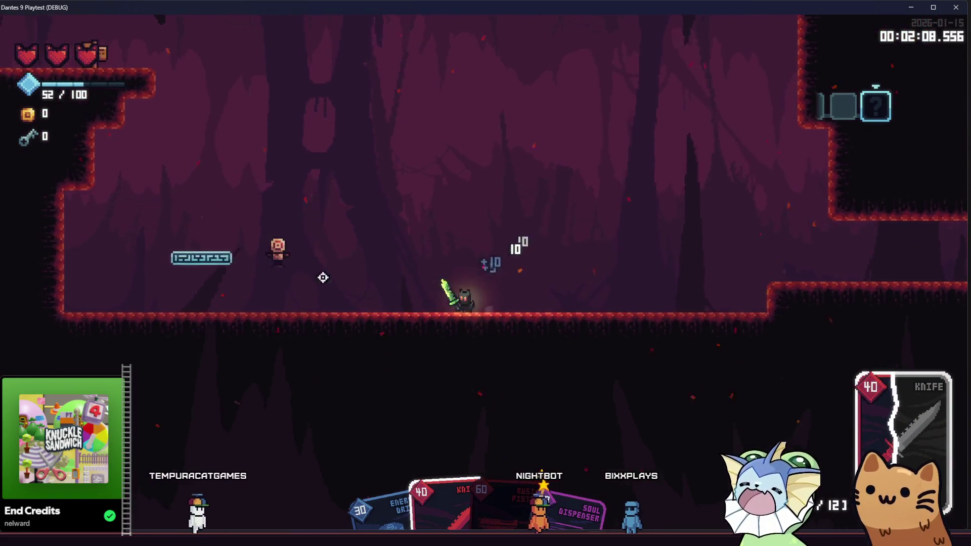
key("a")
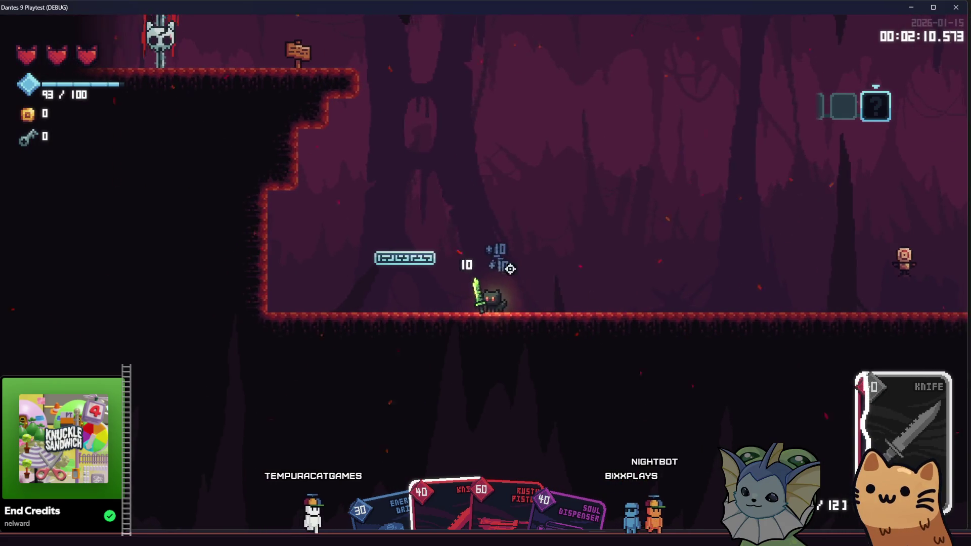
Switch to the Rusty Pistol, shoot the dummy until it dies, then step out of the box
key("d")
left_click(812, 287)
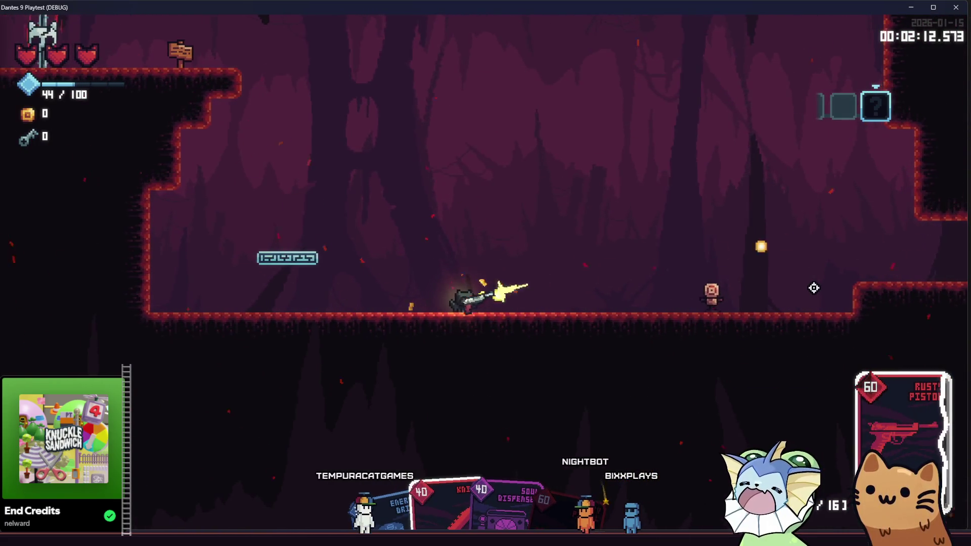
left_click(808, 291)
left_click(805, 292)
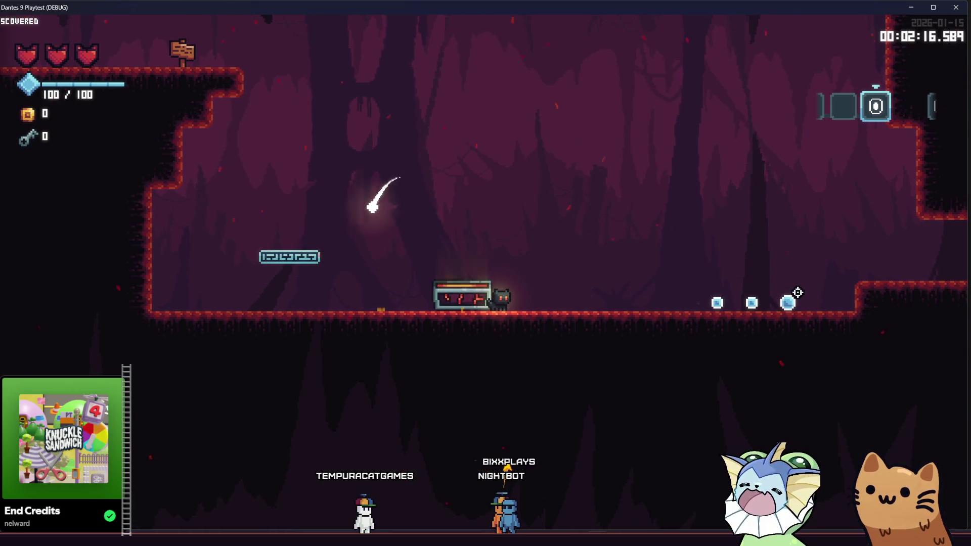
key("a")
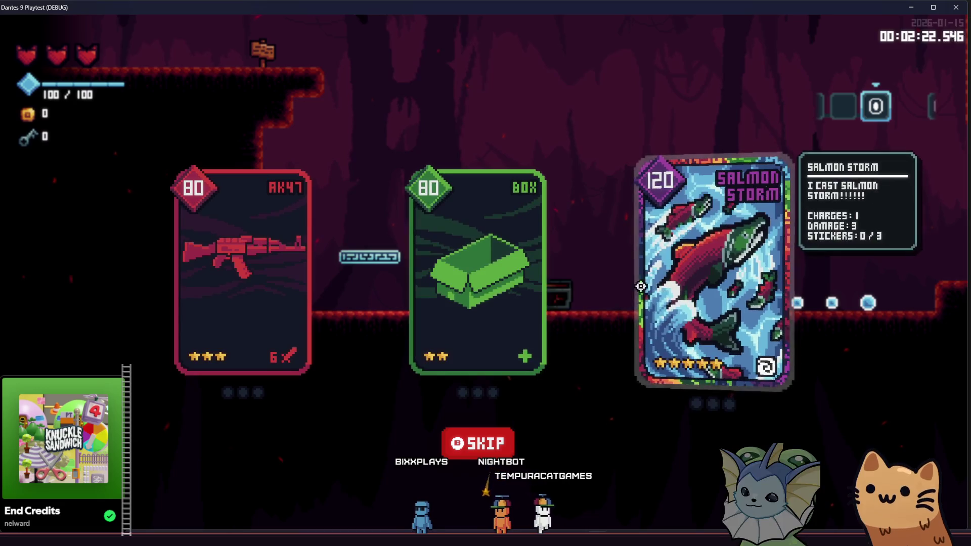
Take the AK47 reward card, reach the teleporter ledge, and teleport to a floating-platform cave room
left_click(249, 296)
key("d")
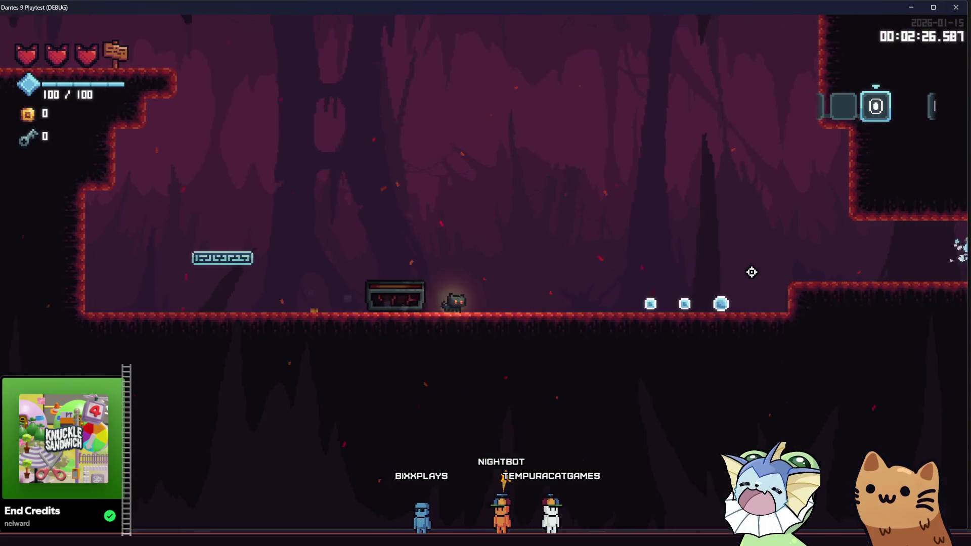
key("space")
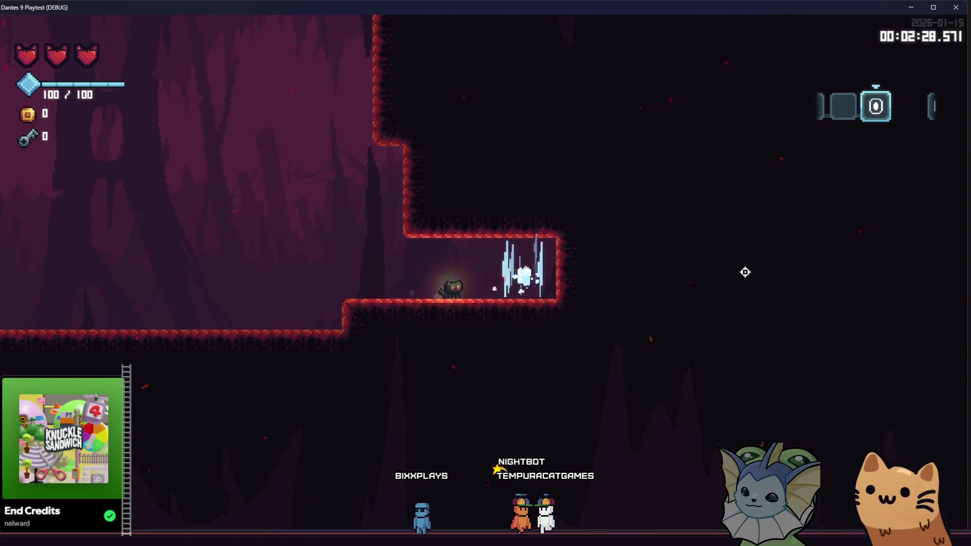
key("a")
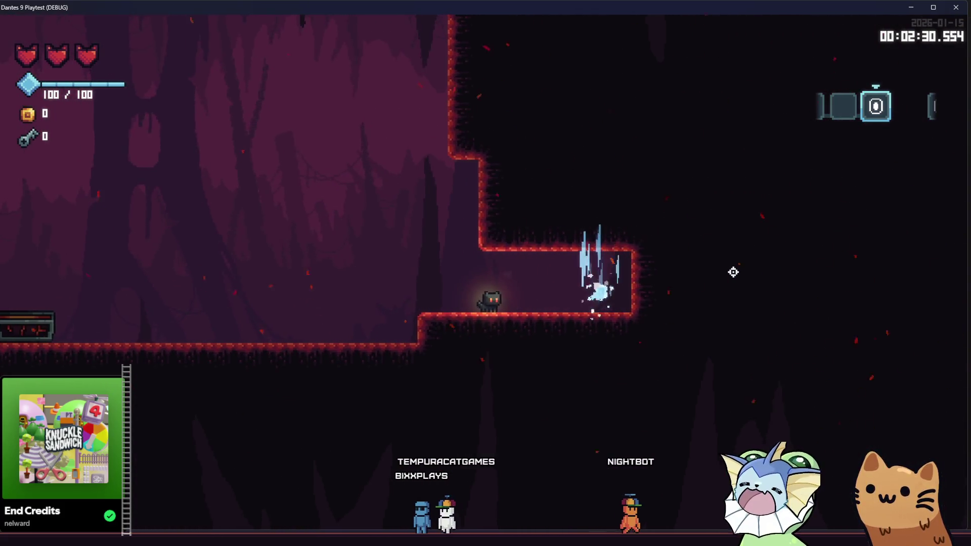
key("m")
left_click(602, 272)
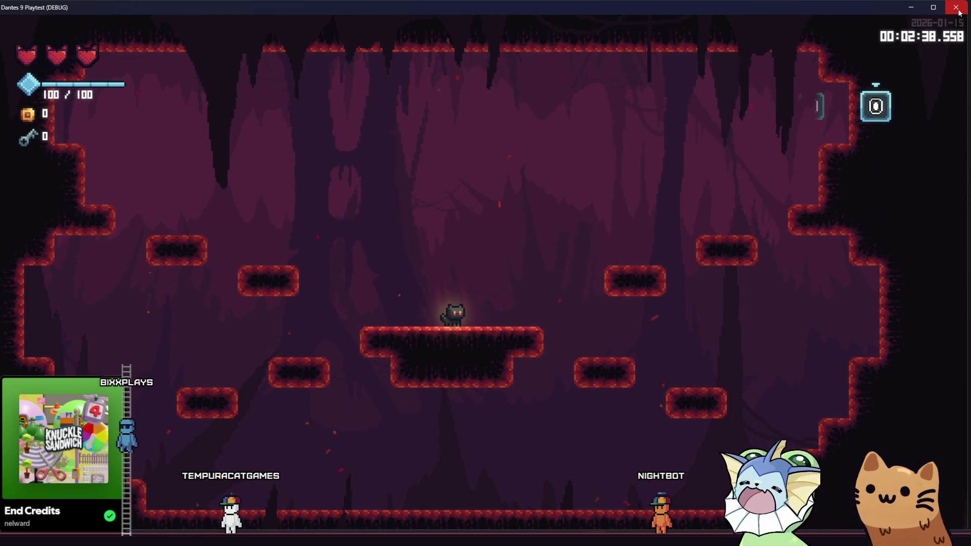
Teleport to another room, then run and jump onto the ledge by the sign
key("m")
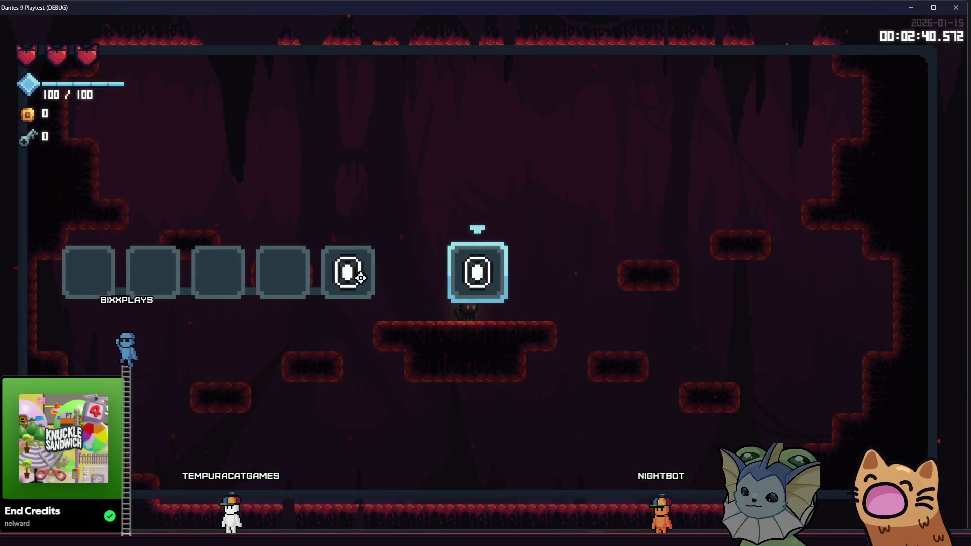
left_click(360, 277)
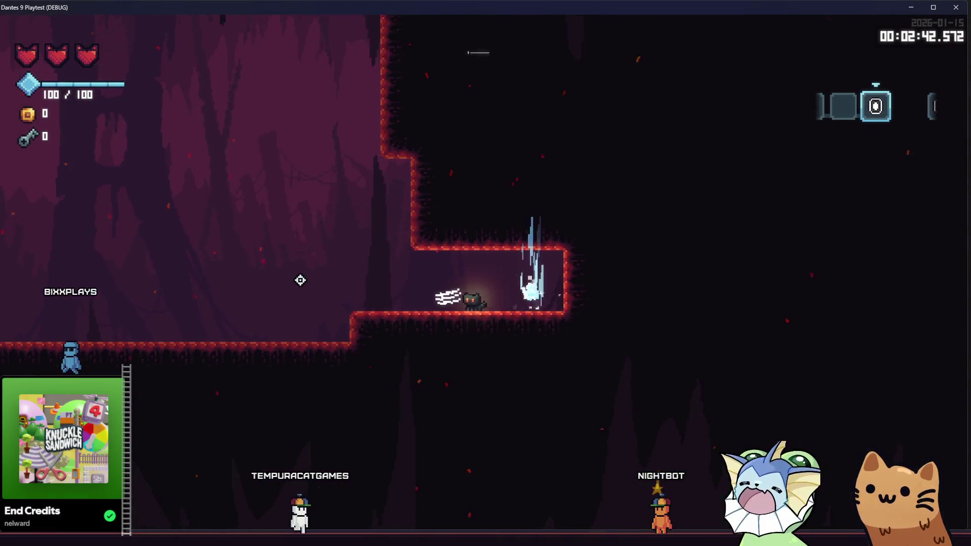
key("a")
key("space")
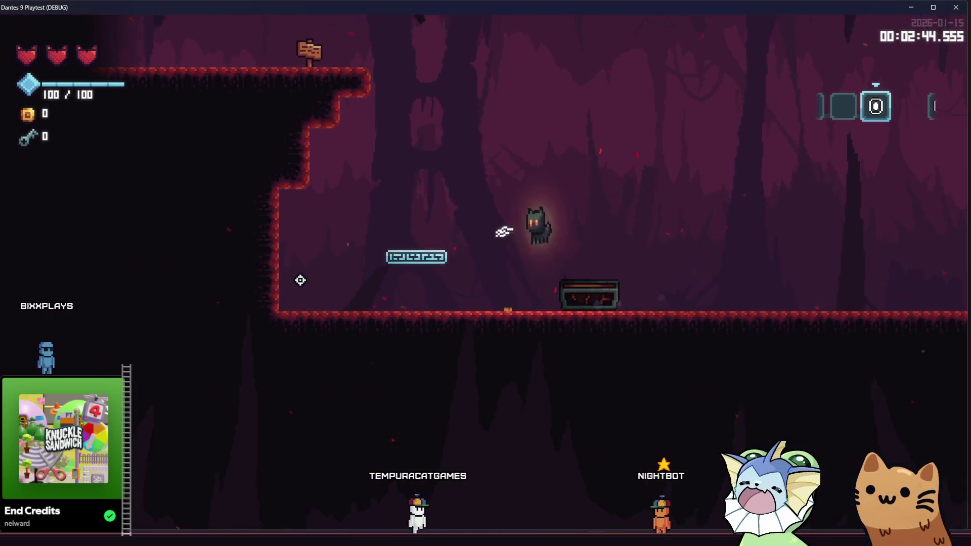
key("space")
key("a")
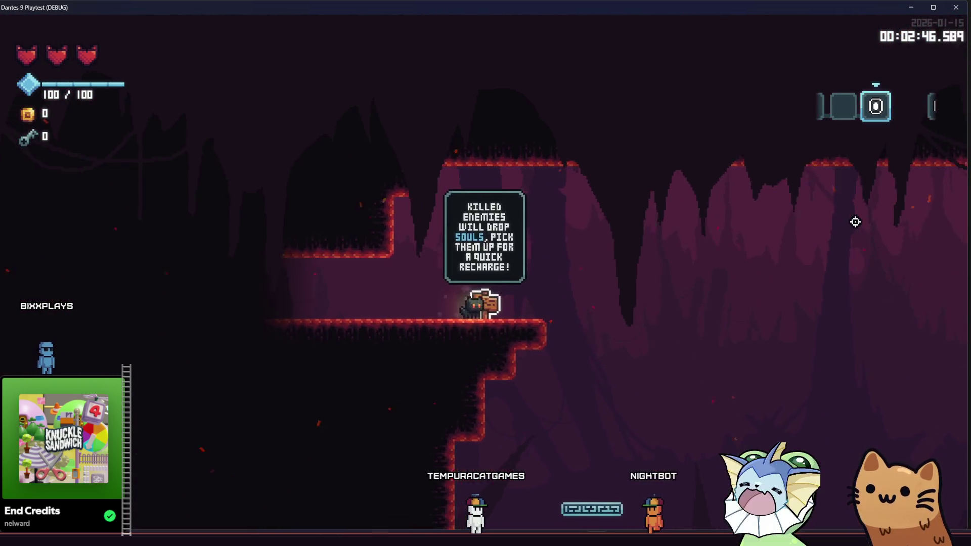
key("d")
Run through the tutorial rooms to the deck-viewing hint sign, then close the game window
key("space")
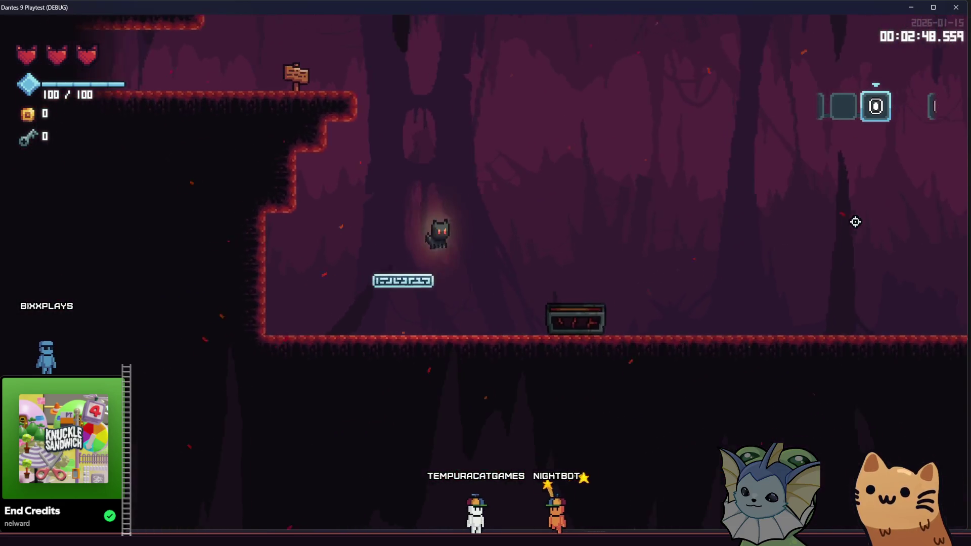
key("space")
key("a")
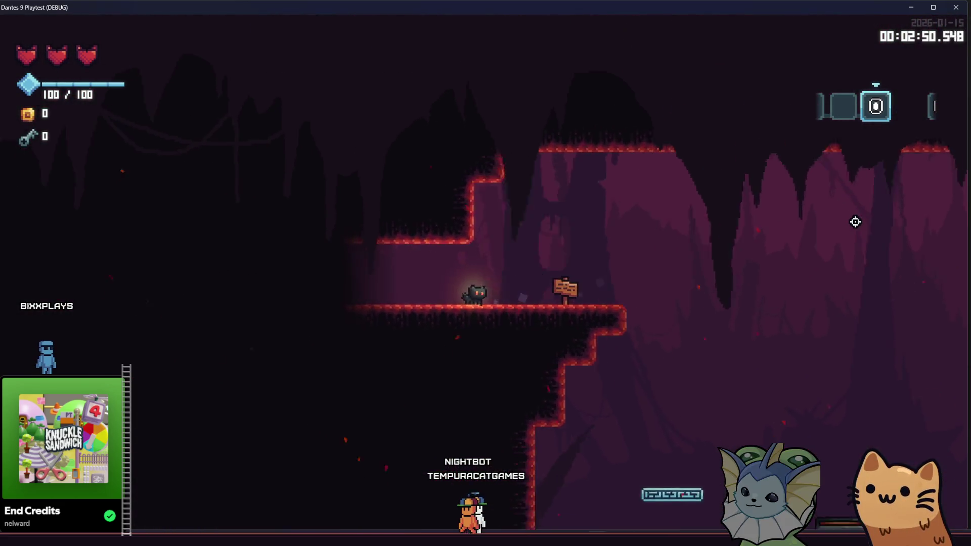
key("d")
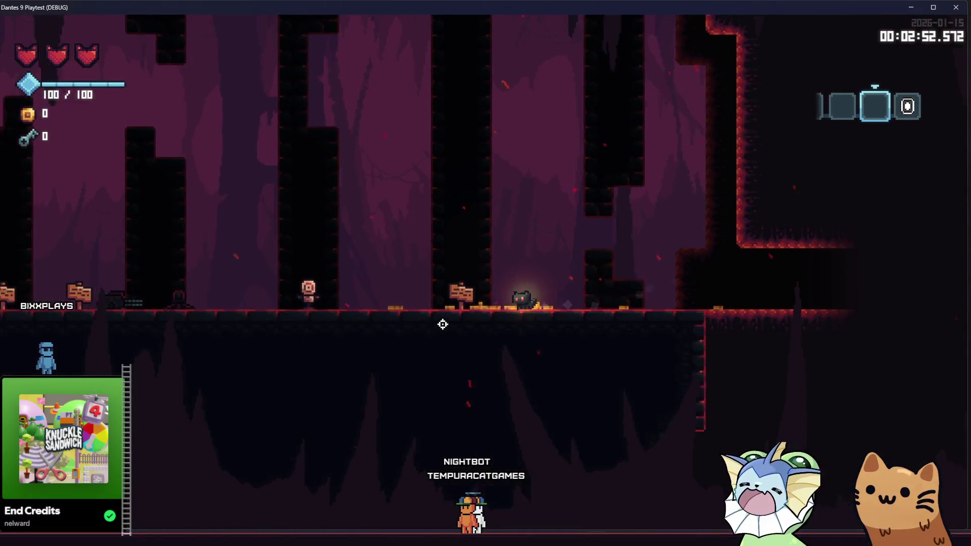
key("a")
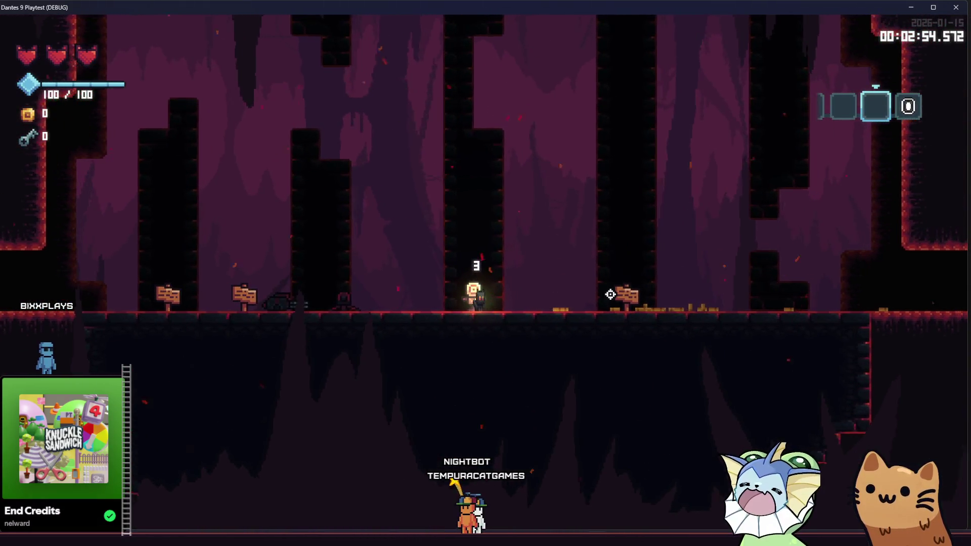
key("a")
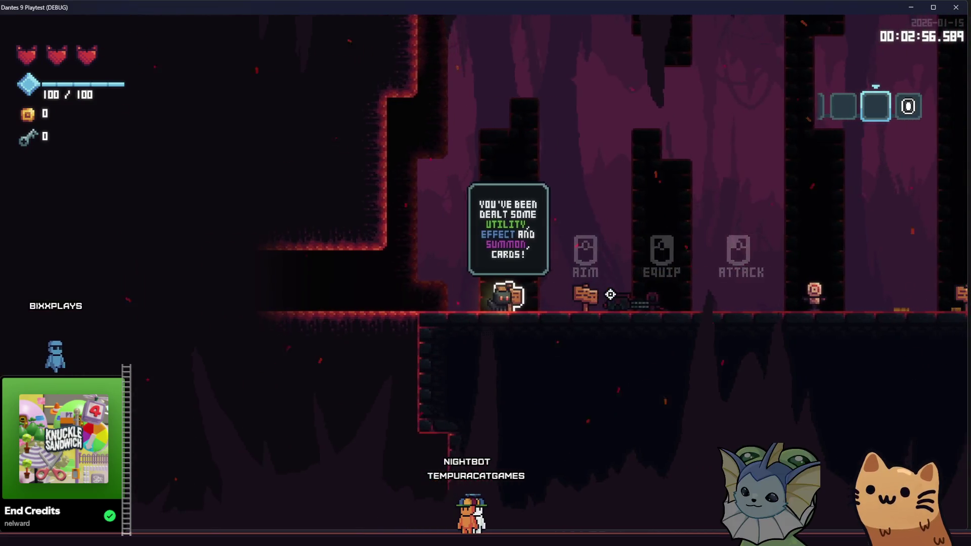
key("d")
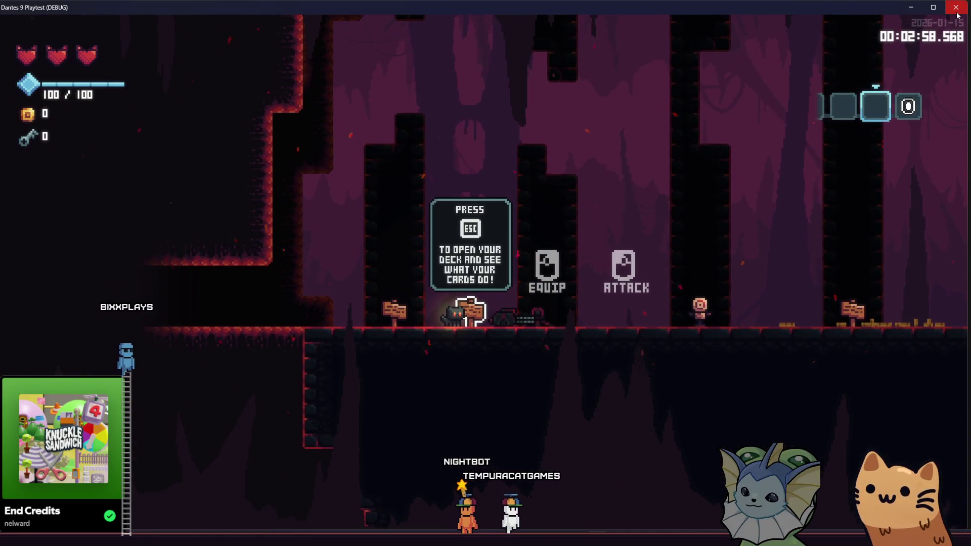
left_click(956, 13)
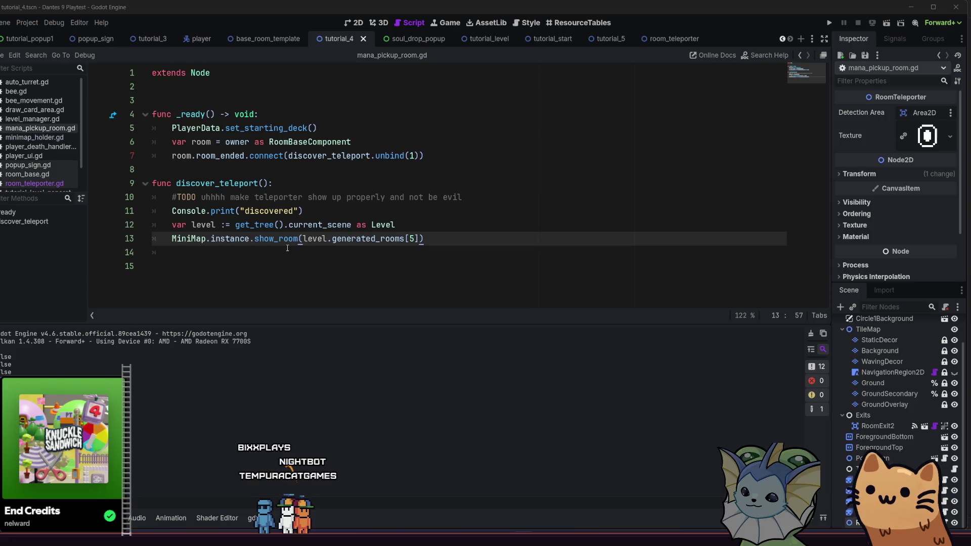
Read the Debugger's error log and open the spawn_object add_child failure in level_manager.gd
left_click(101, 518)
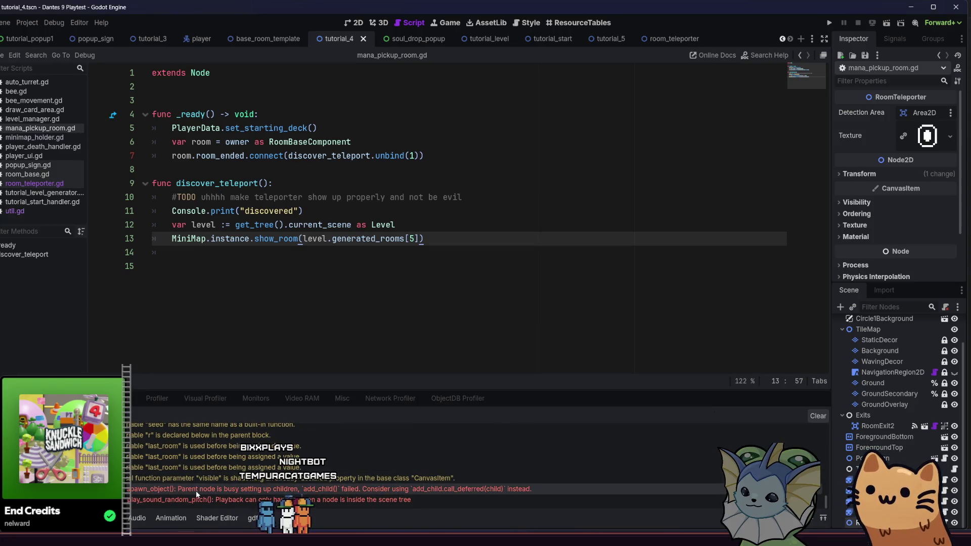
mouse_move(228, 504)
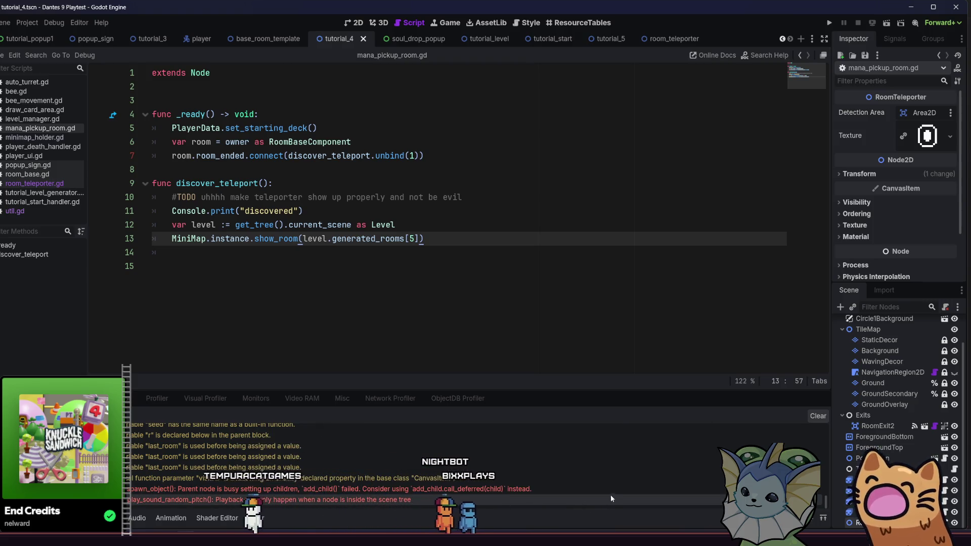
mouse_move(609, 495)
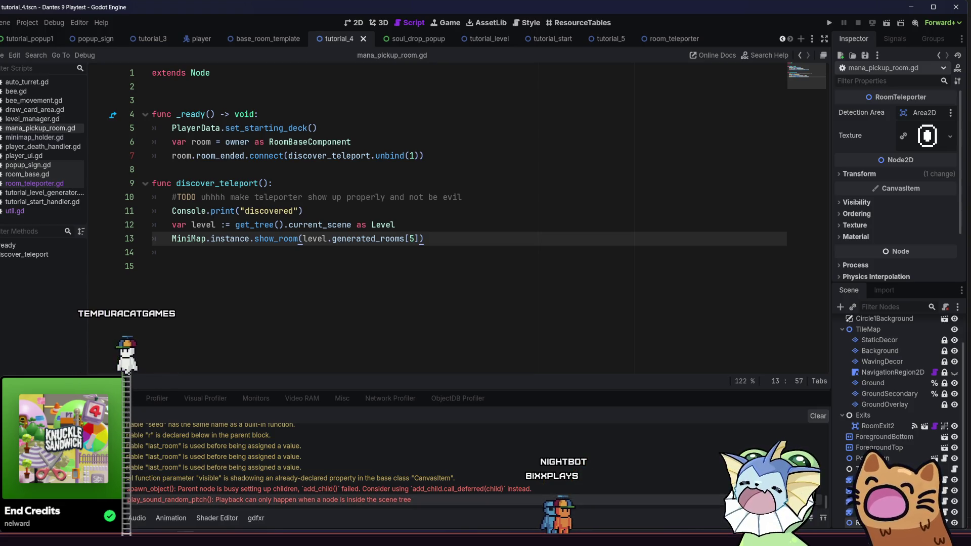
double_click(551, 490)
Go to level_manager.gd and inspect spawn_object's failing add_child call on line 170
double_click(551, 490)
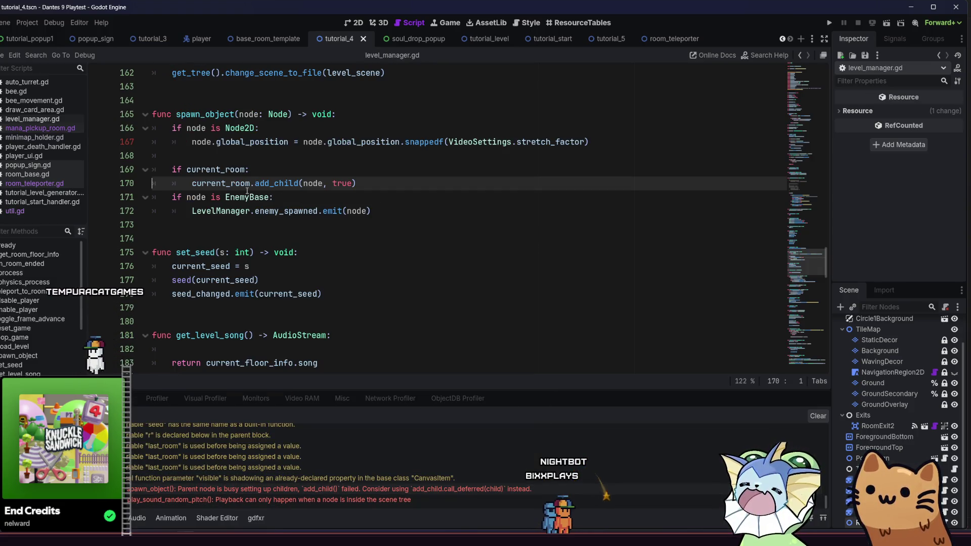
mouse_move(400, 222)
left_mouse_down()
mouse_move(177, 169)
mouse_move(152, 114)
left_mouse_up()
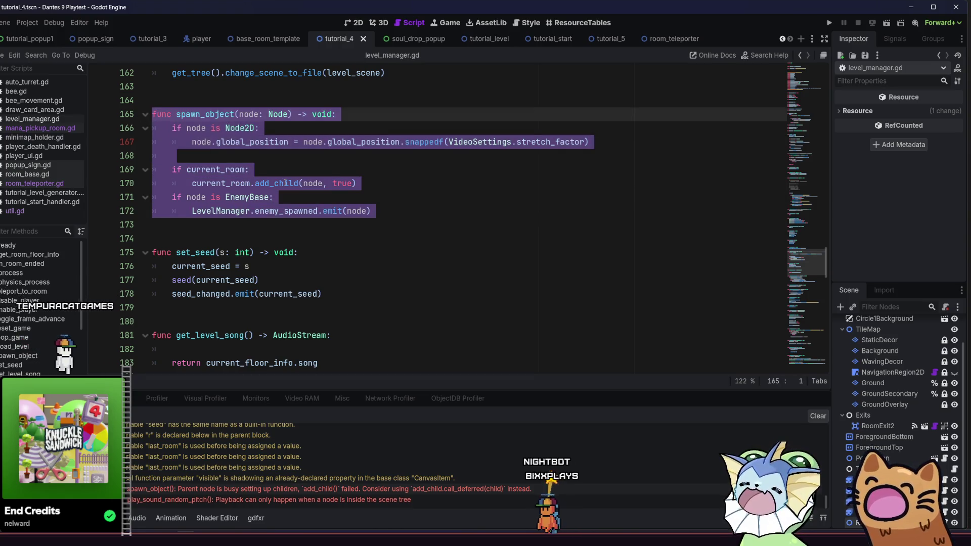
left_click(285, 183)
left_click_drag(376, 182, 192, 183)
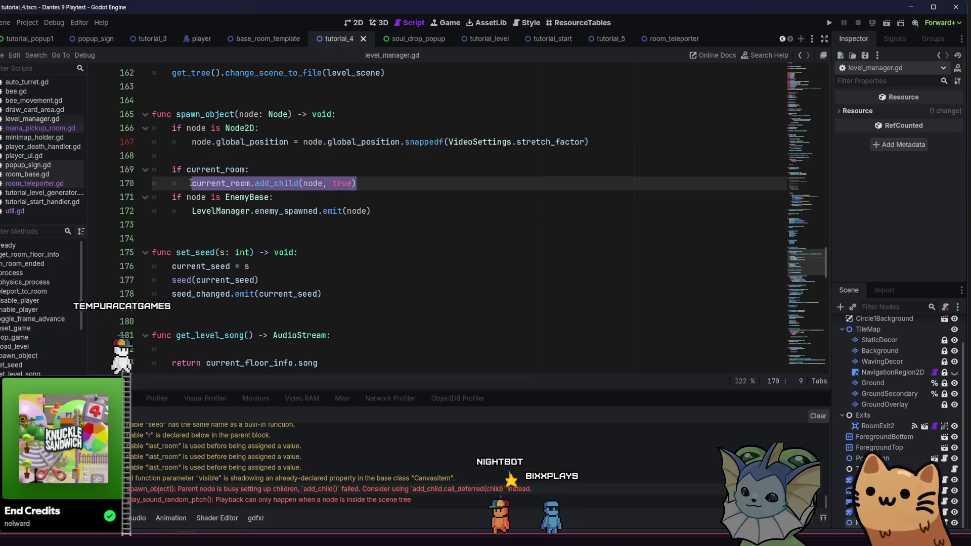
left_click(396, 183)
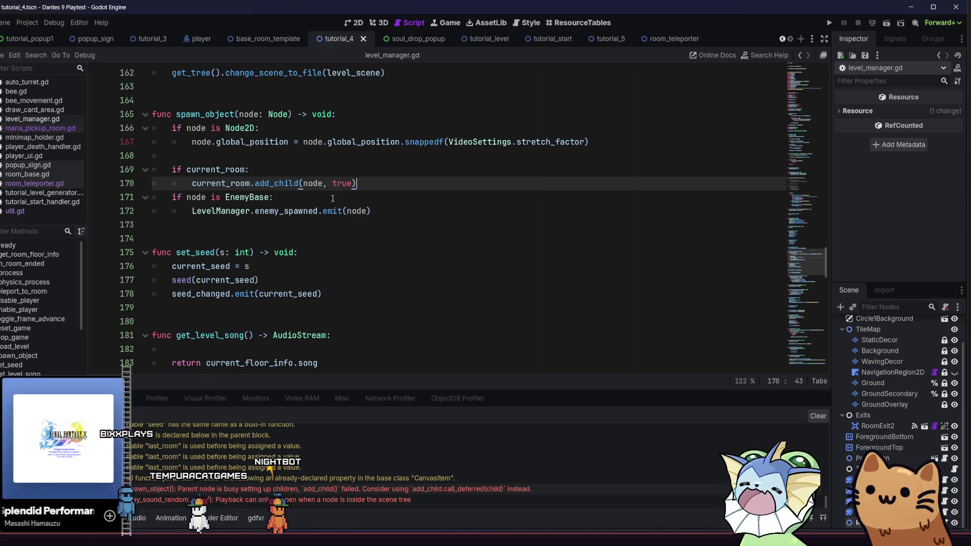
Open audio_manager.gd at the function behind the play_sound_random_pitch error
mouse_move(329, 206)
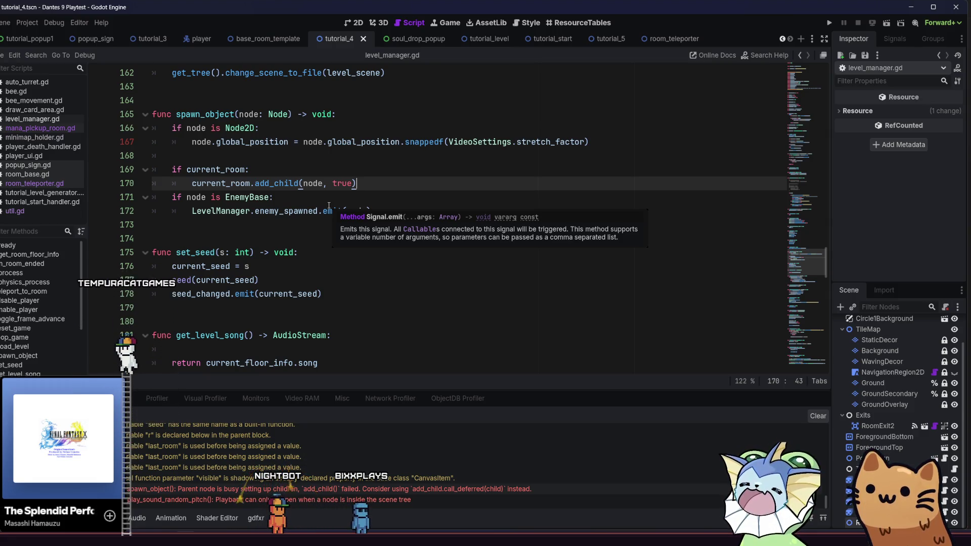
left_click(301, 499)
scroll(322, 300, "up", 5)
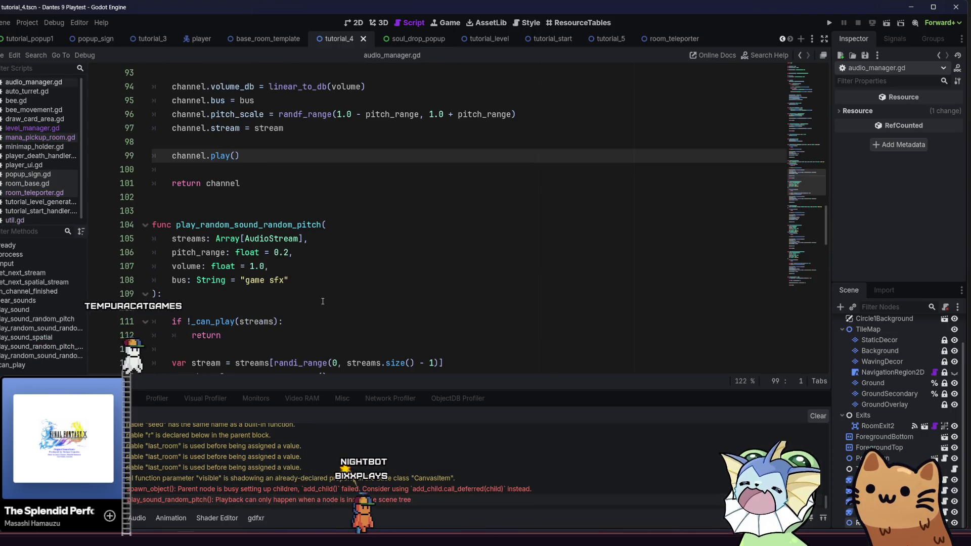